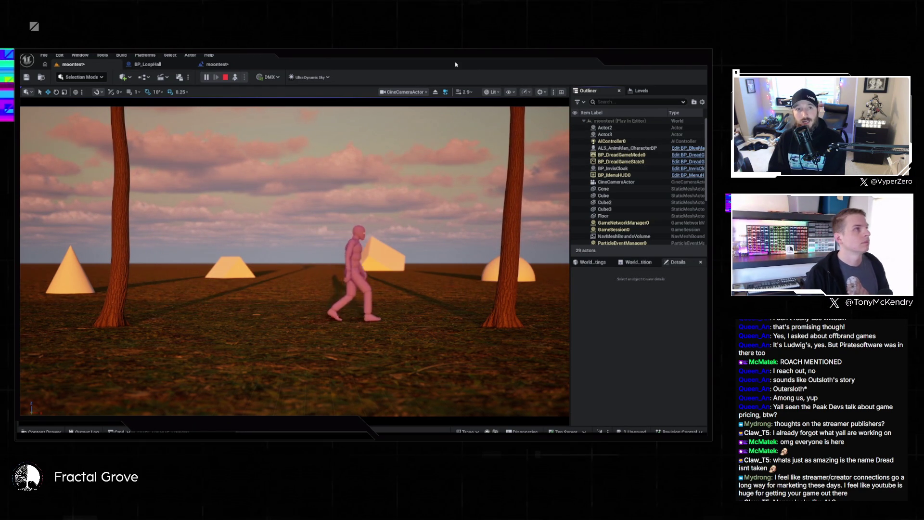
End the moontest playtest and stop viewing through the cine camera
key("Escape")
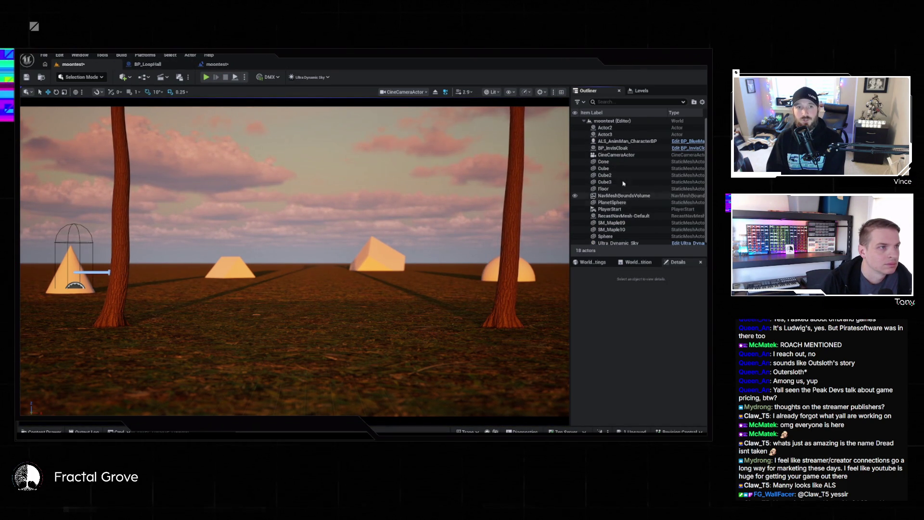
left_click(435, 92)
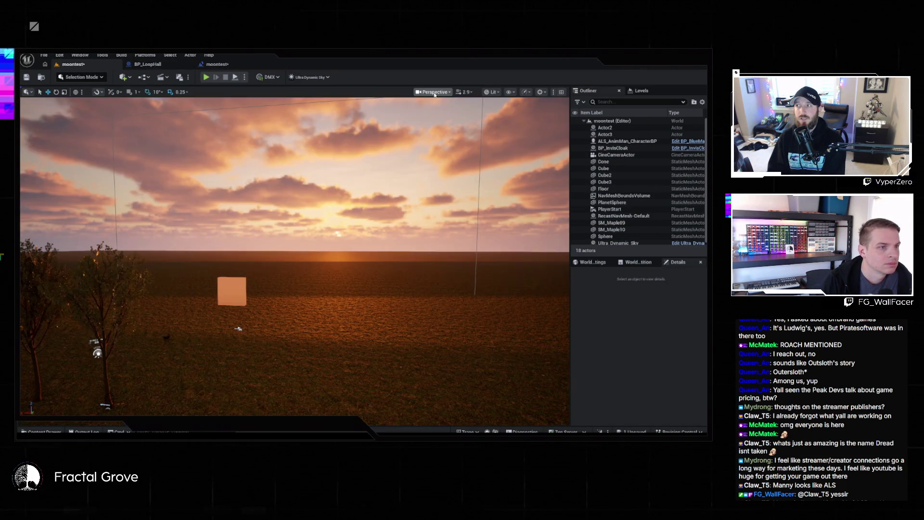
Select PlanetSphere, clear the Details filter and expand Static Mesh, showing it set to None
left_click(623, 202)
scroll(661, 385, "down", 2)
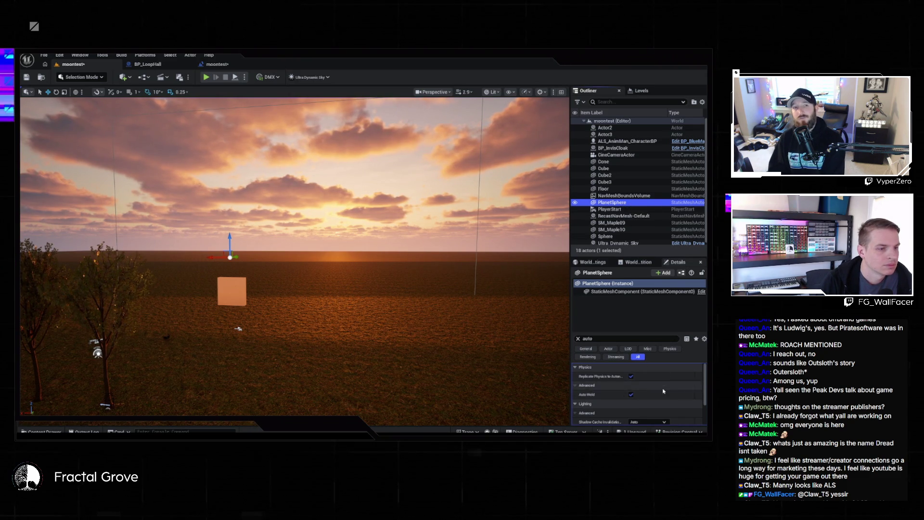
left_click(578, 339)
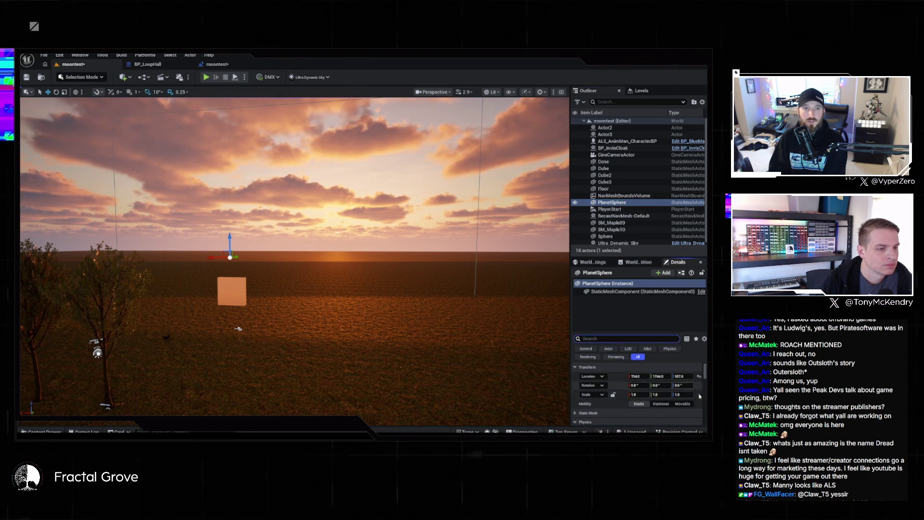
left_click(580, 369)
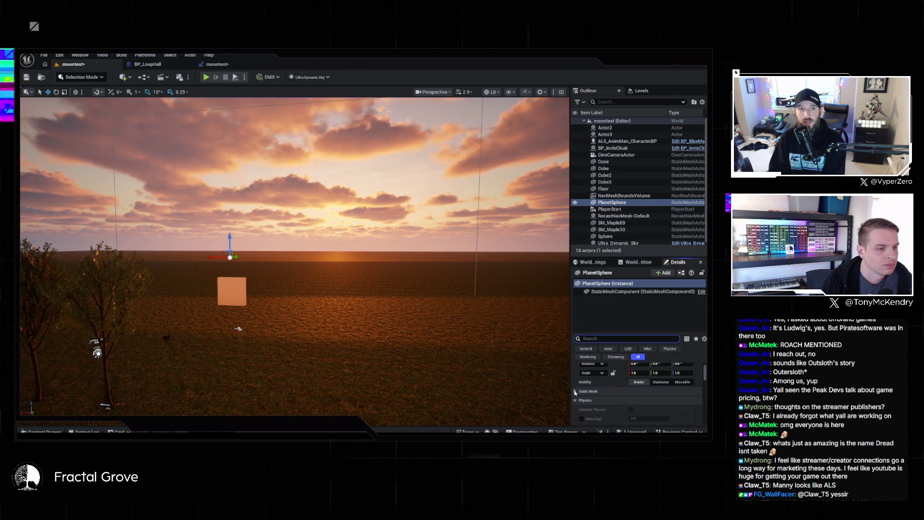
scroll(587, 389, "up", 2)
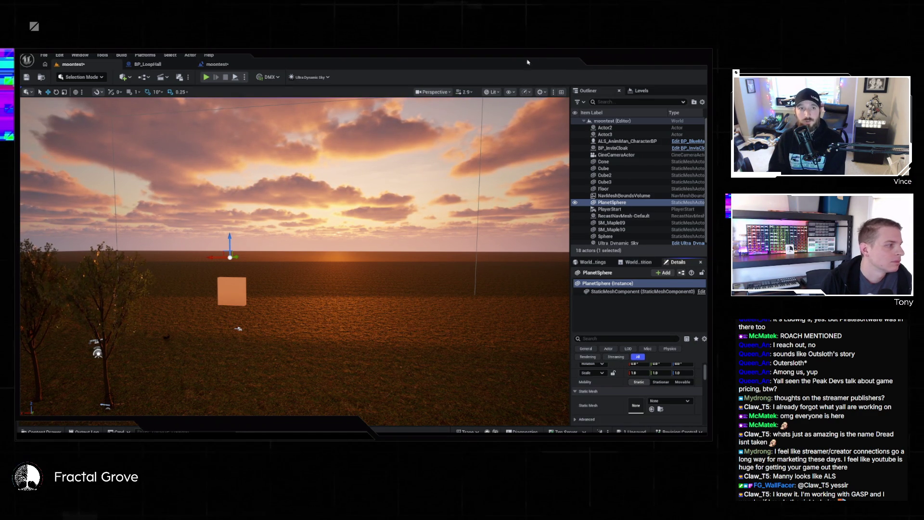
left_click(45, 56)
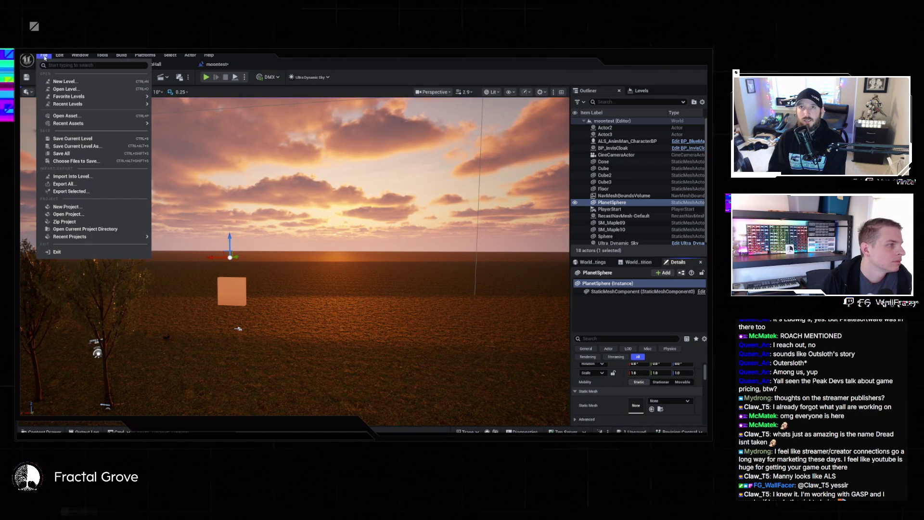
mouse_move(70, 105)
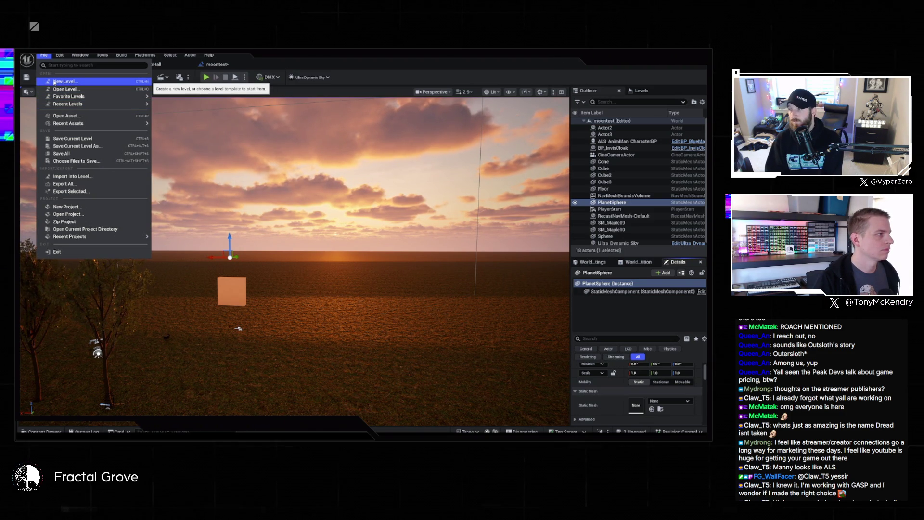
left_click(43, 56)
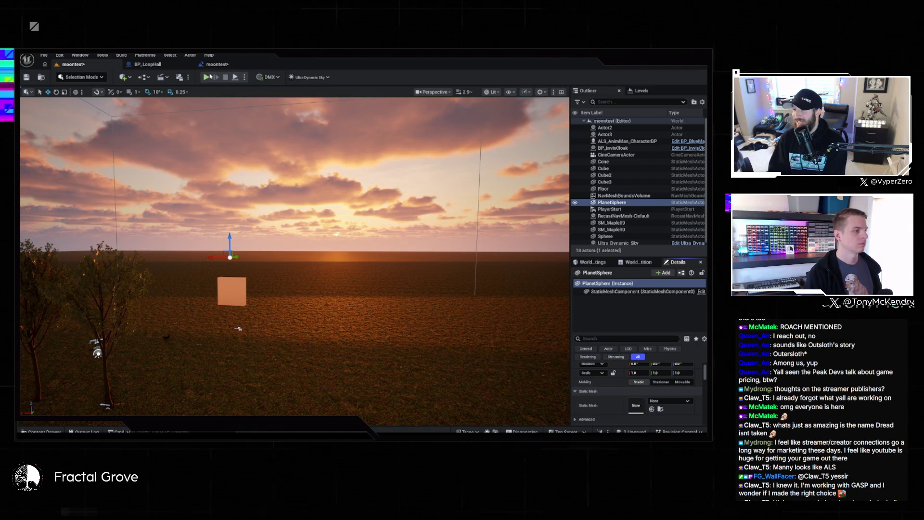
Load L_Main from Recent Levels, choosing Don't Save for the moontest changes
left_click(44, 55)
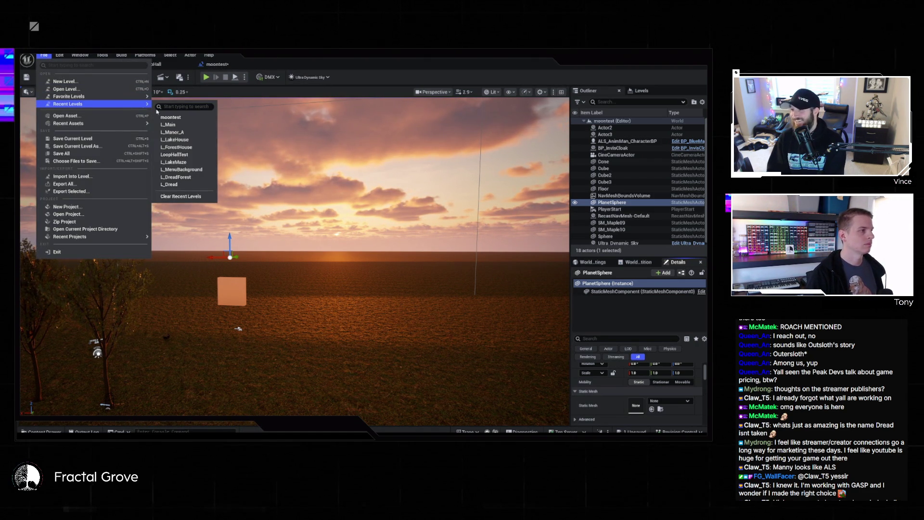
left_click(171, 124)
left_click(572, 398)
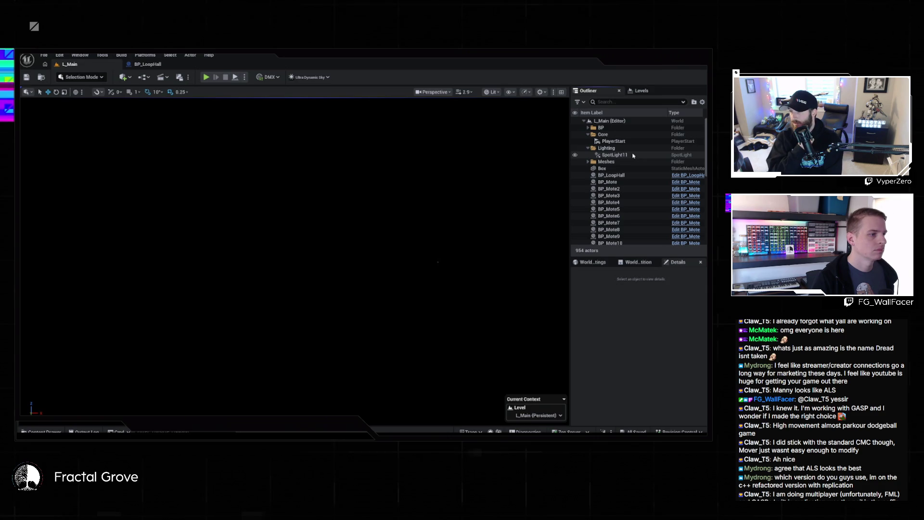
Focus the viewport on SpotLight11 and zoom out to show the whole lit house
left_click(612, 154)
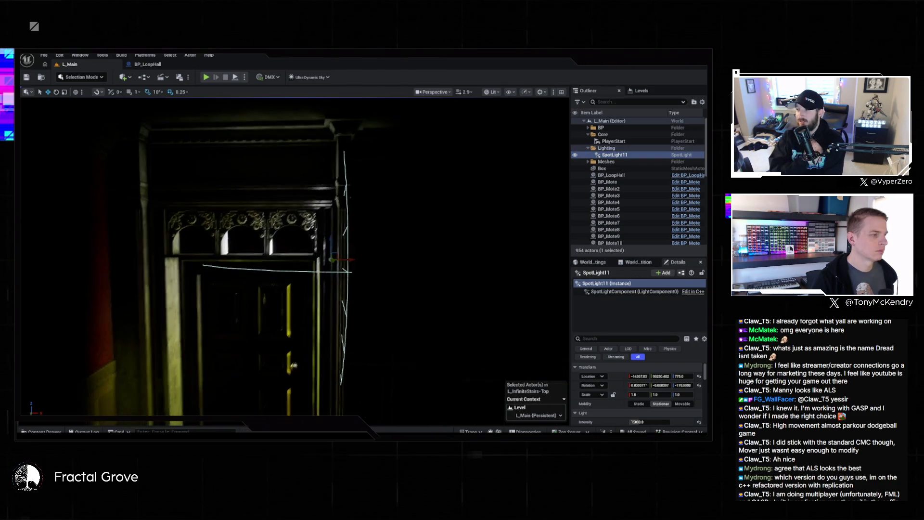
key("f")
scroll(358, 229, "down", 10)
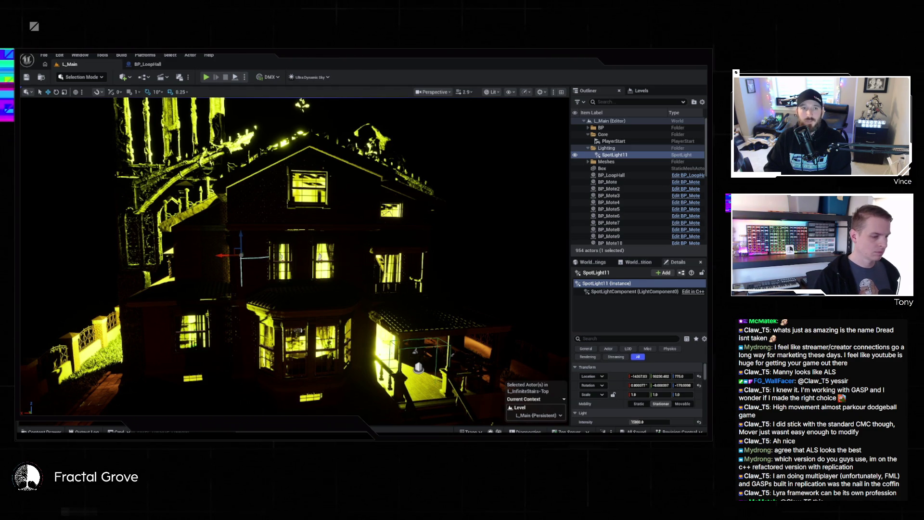
key("alt+Tab")
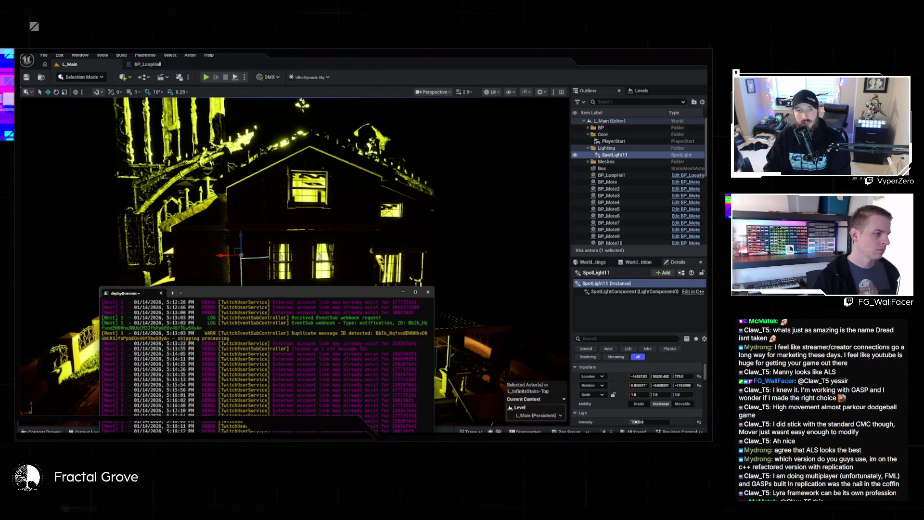
Cycle past the log terminal, browser article and Cursor chat to reach the desktop
key("alt+Tab")
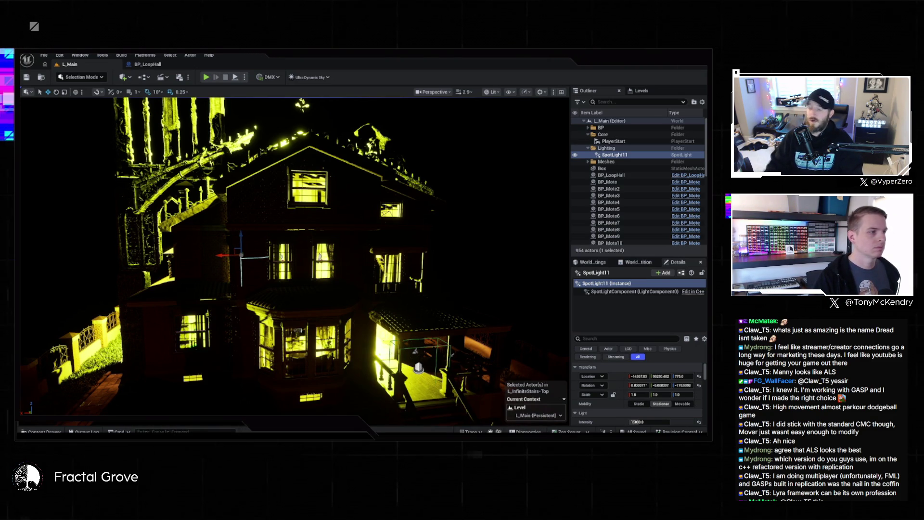
key("alt+Tab")
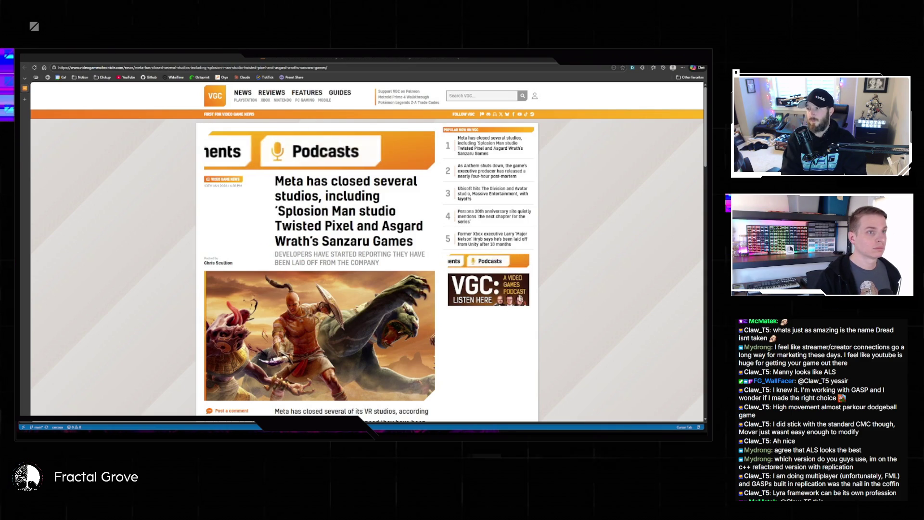
key("alt+Tab")
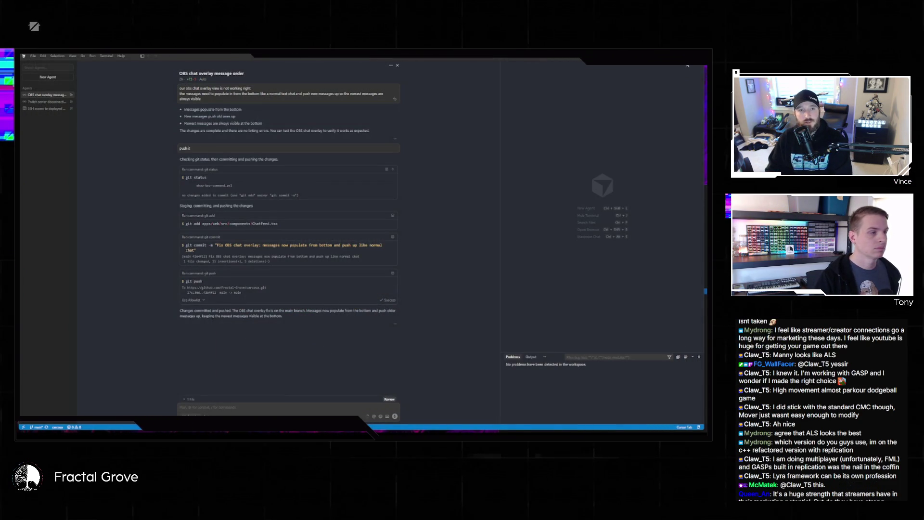
key("alt+Tab")
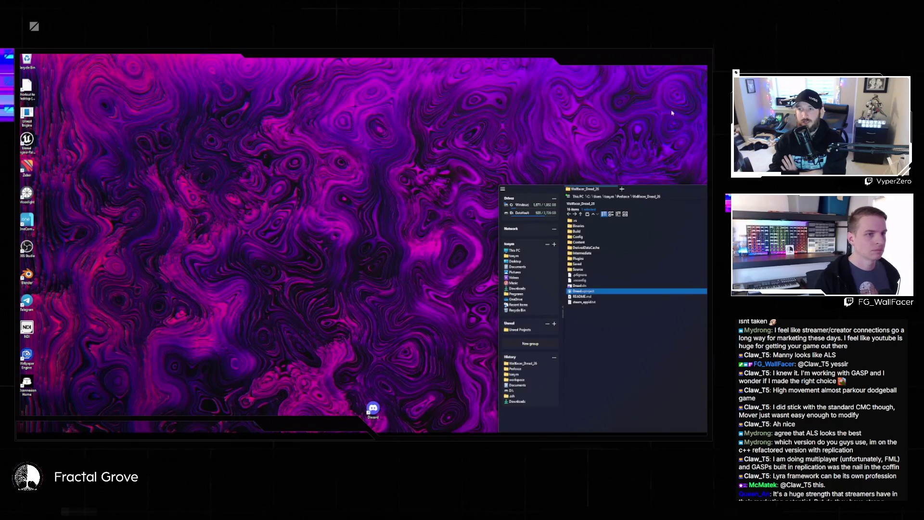
Launch Boulderado.uproject from the D:\Backup\Unreal Projects\Boulderado folder
left_click(520, 330)
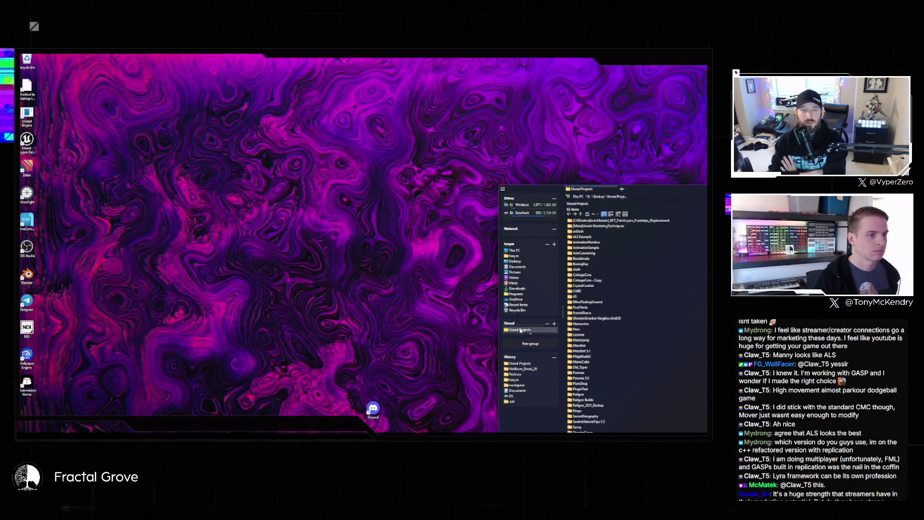
double_click(590, 259)
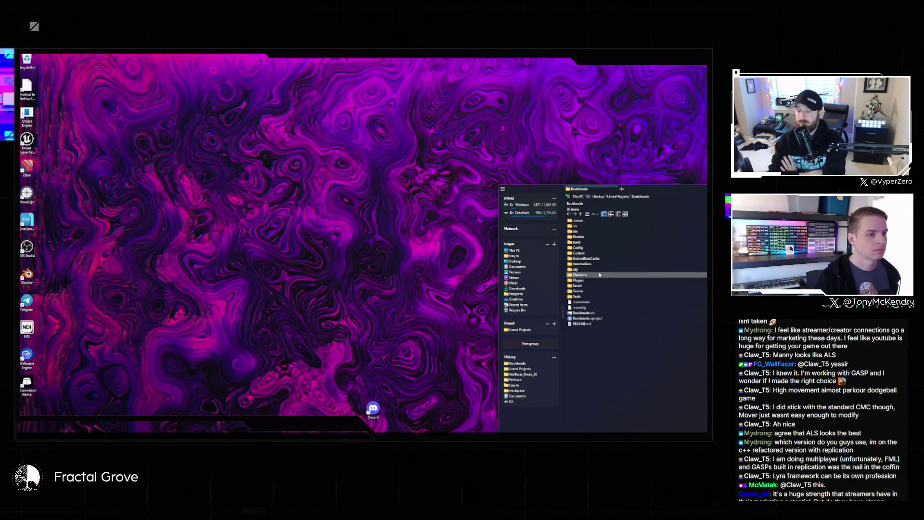
left_click(584, 319)
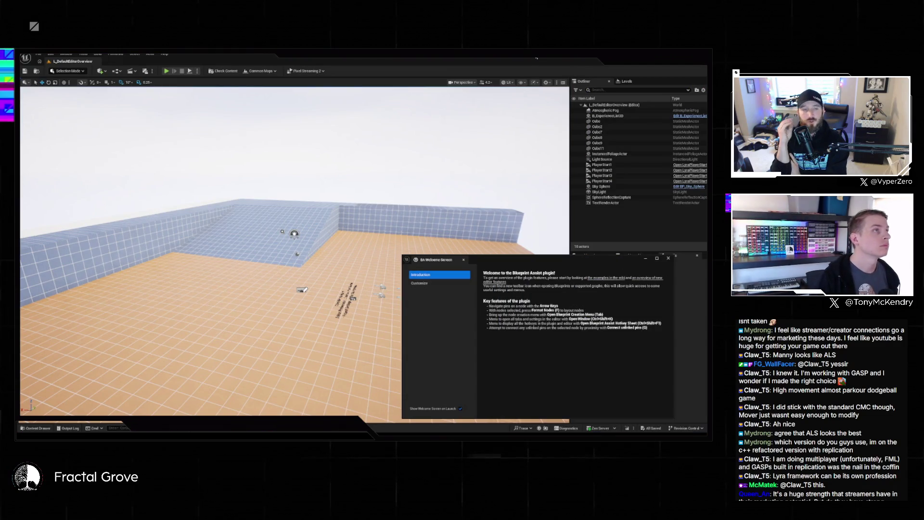
Dismiss the Blueprint Assist welcome window and load L_BigBoulder via File > Recent Levels
left_click(668, 258)
left_click(38, 54)
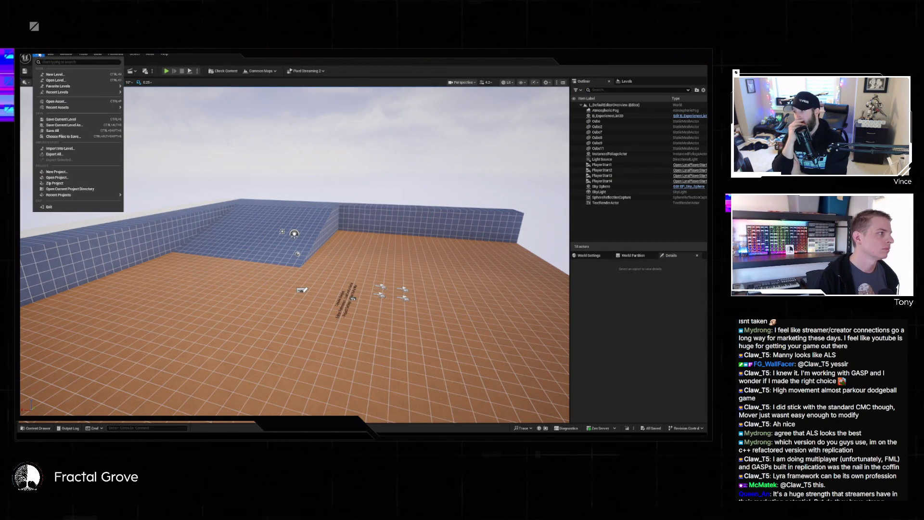
mouse_move(87, 92)
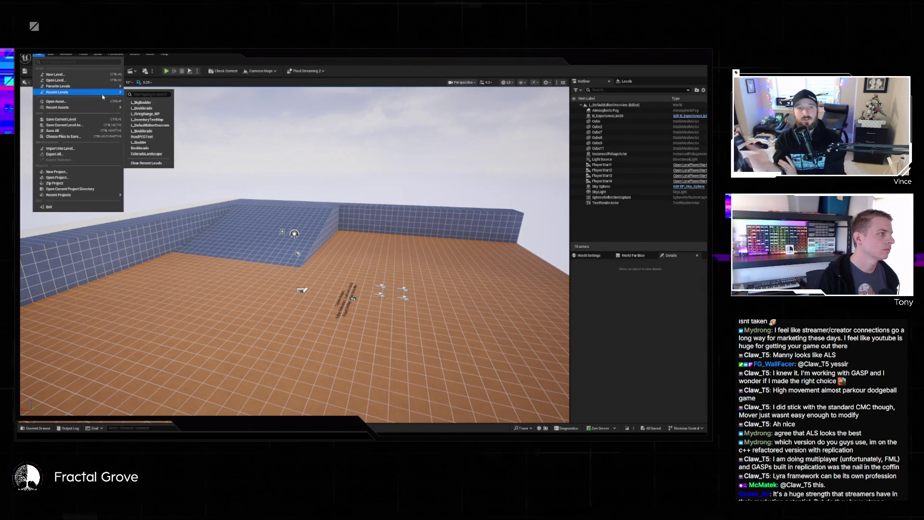
left_click(155, 102)
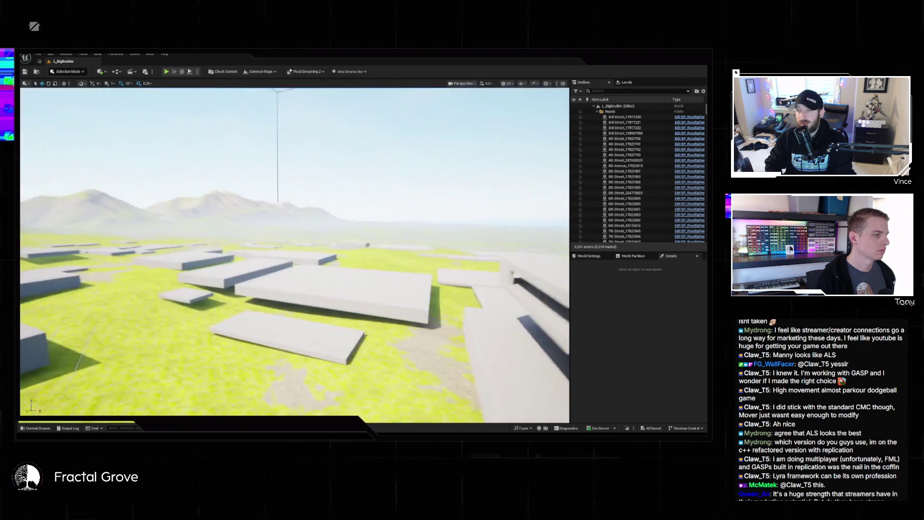
Raise the camera speed and turn the view across the road-covered terrain
scroll(294, 250, "up", 5)
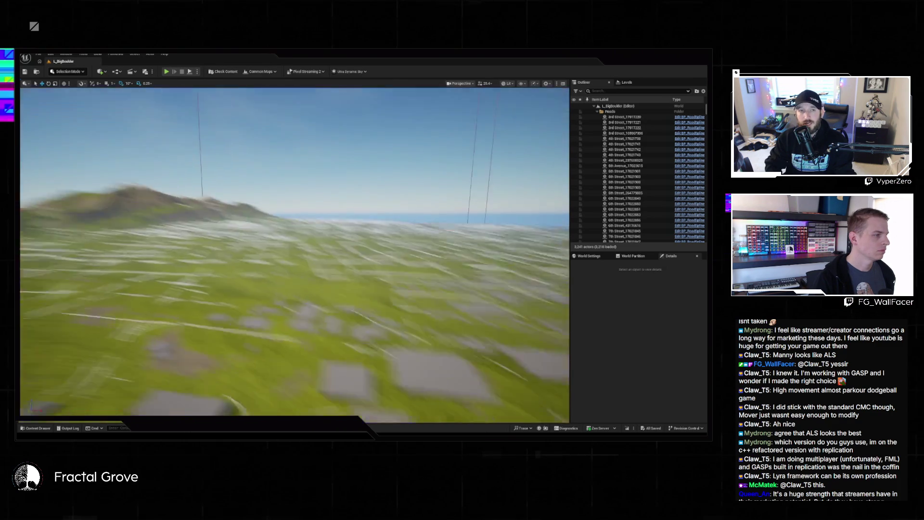
scroll(294, 250, "up", 3)
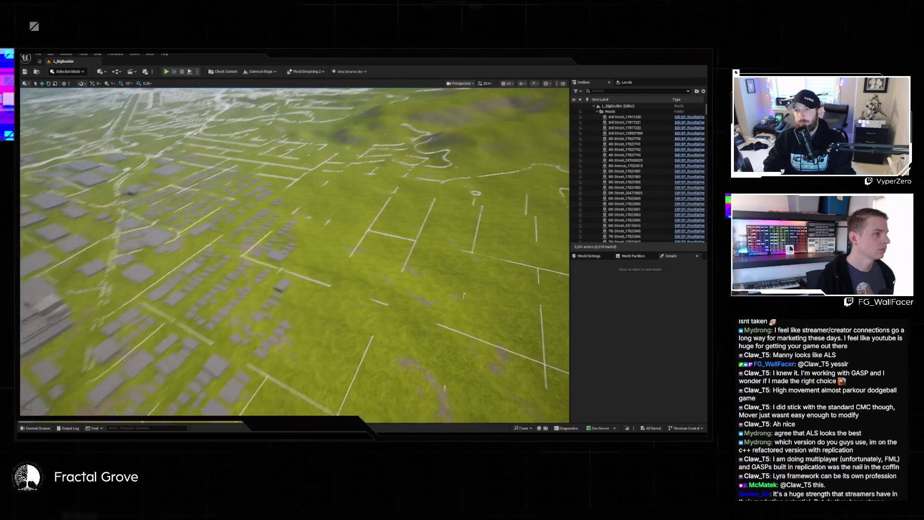
scroll(294, 250, "up", 3)
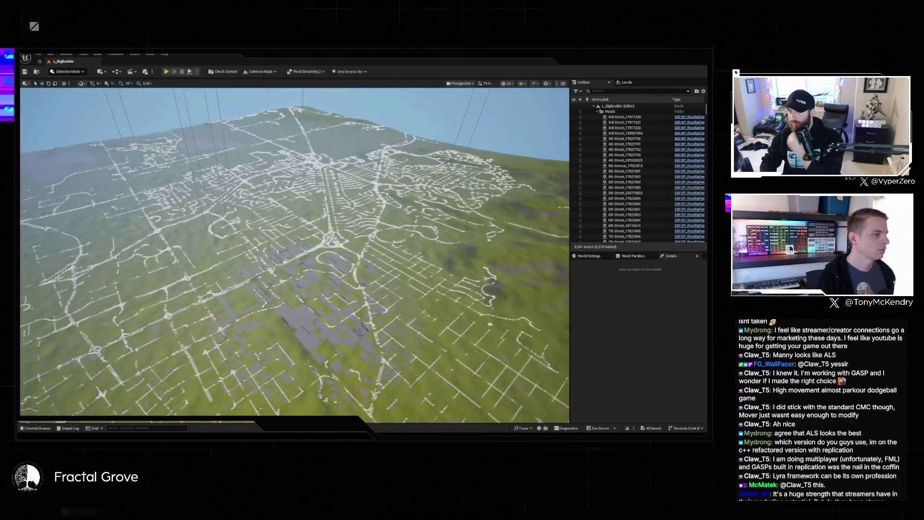
left_click_drag(294, 251, 342, 250)
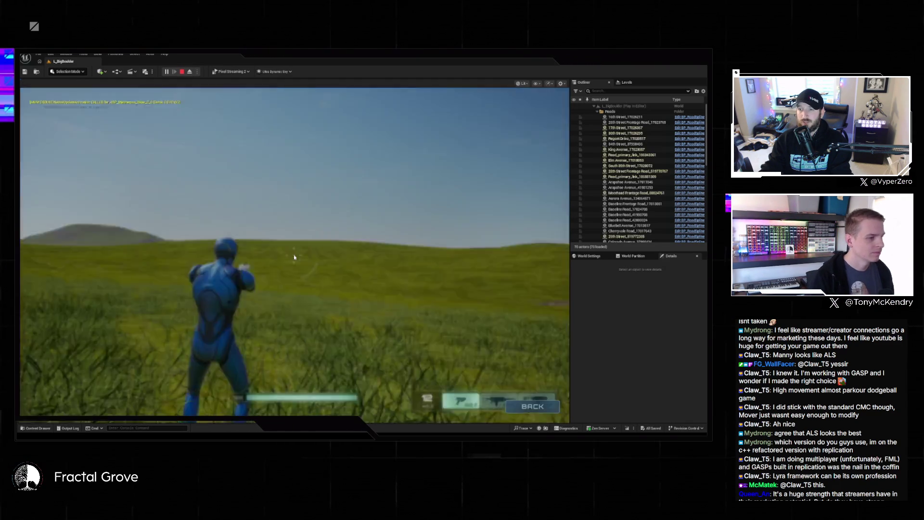
End the L_BigBoulder playtest with Esc and close the Message Log
key("Escape")
key("Escape")
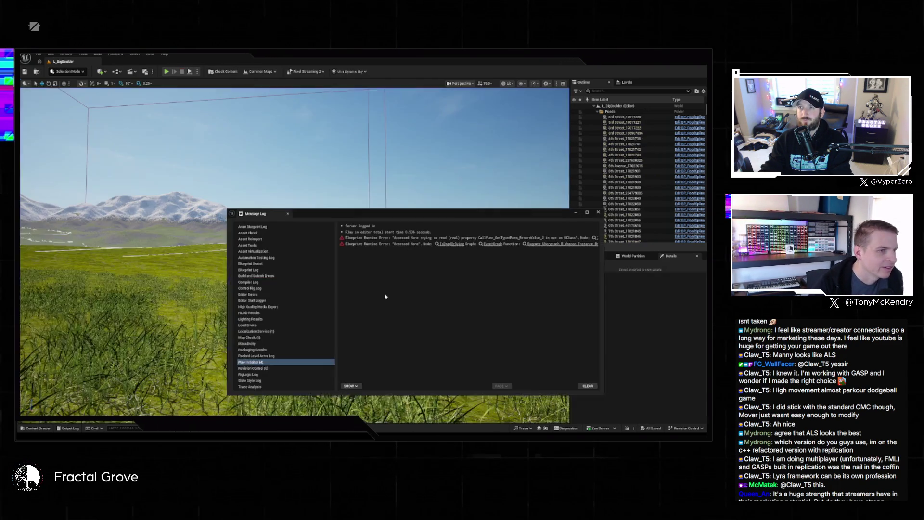
left_click(600, 211)
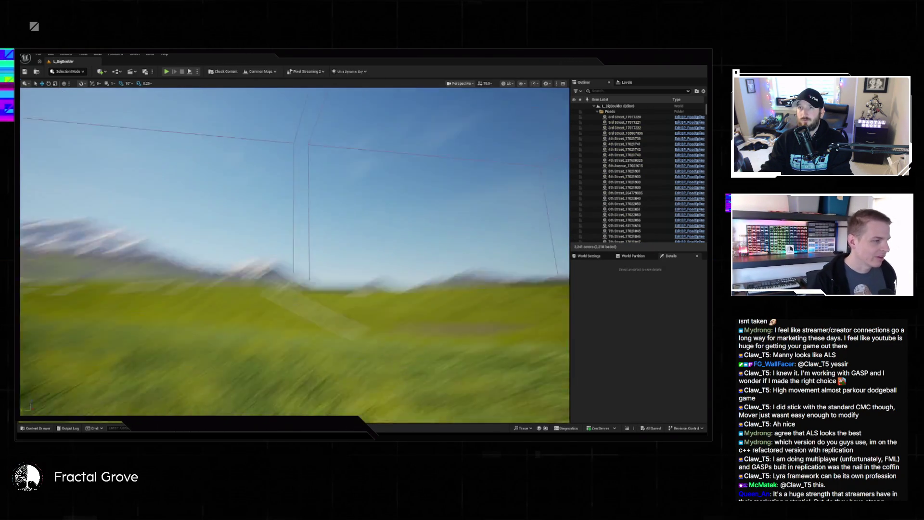
Fly through the stepped building's wall into its dark interior and open the Quick Add menu
key("w")
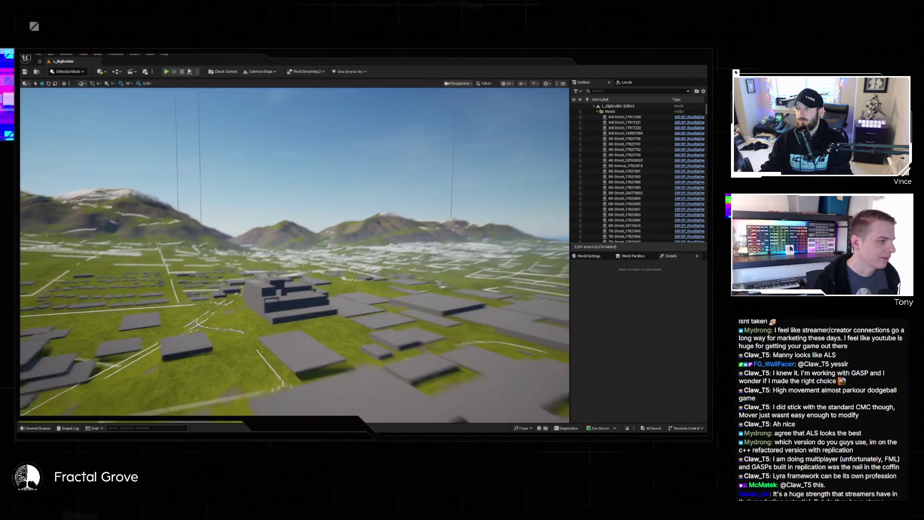
key("w")
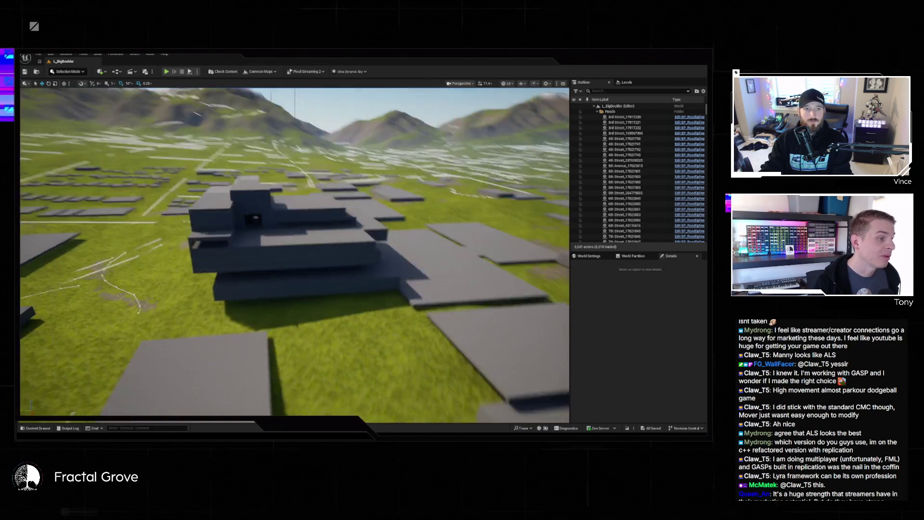
key("w")
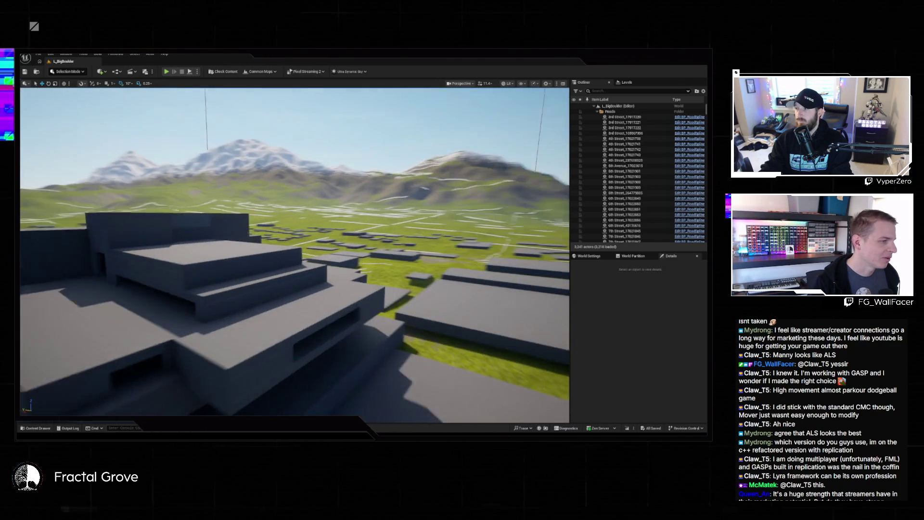
key("w")
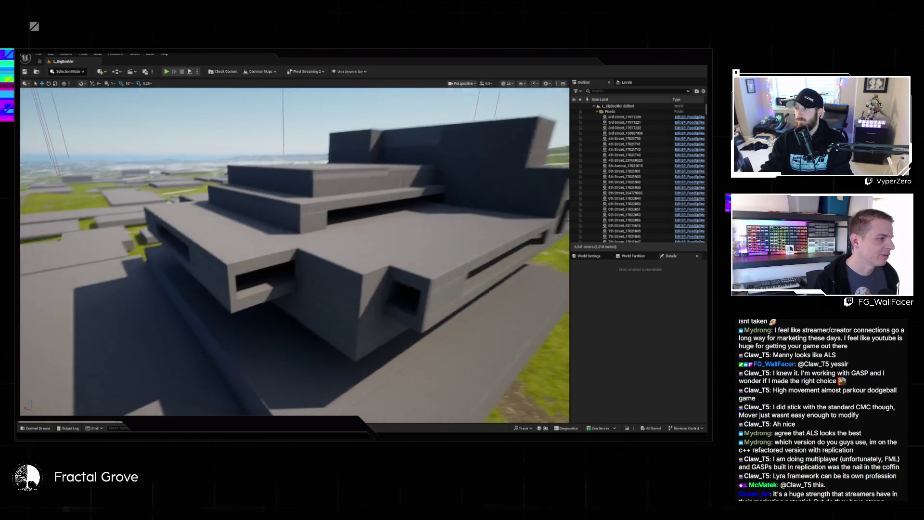
key("w")
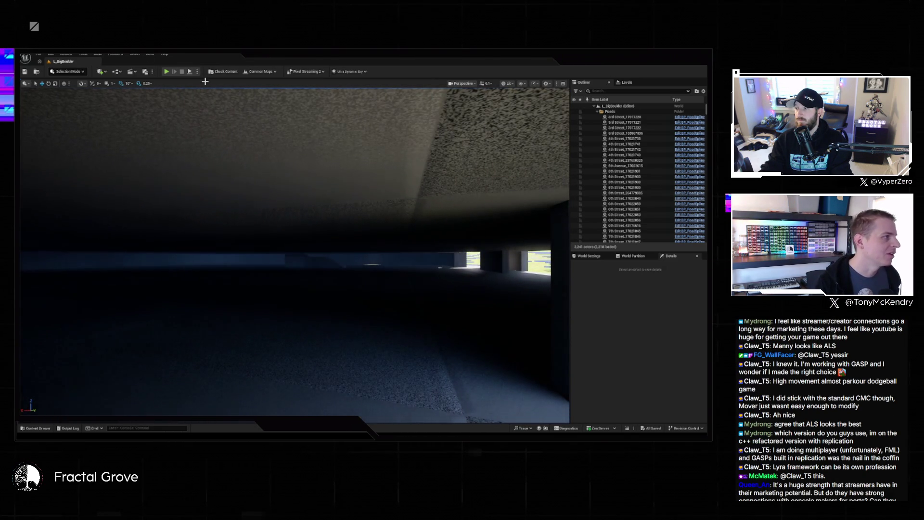
left_click(104, 72)
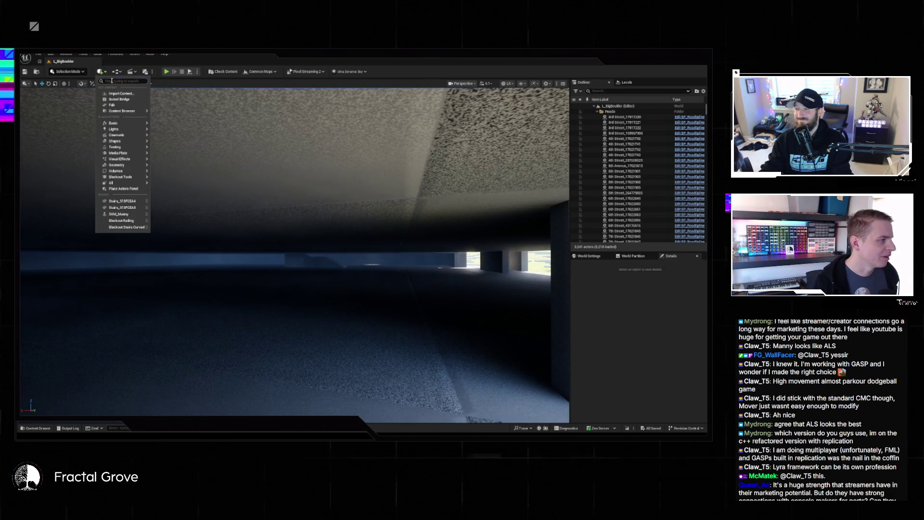
Drop a Player Start from the 'play' search onto the interior floor and launch a playtest
type("play")
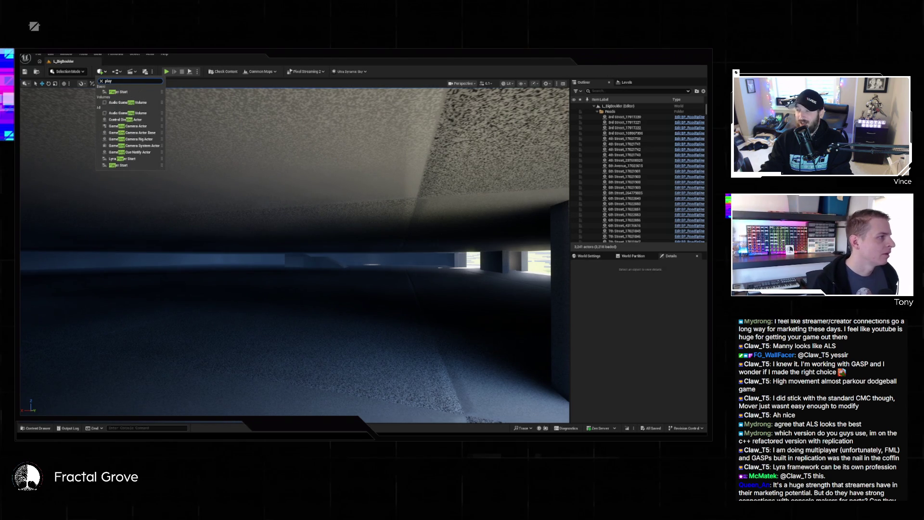
left_click_drag(122, 113, 227, 341)
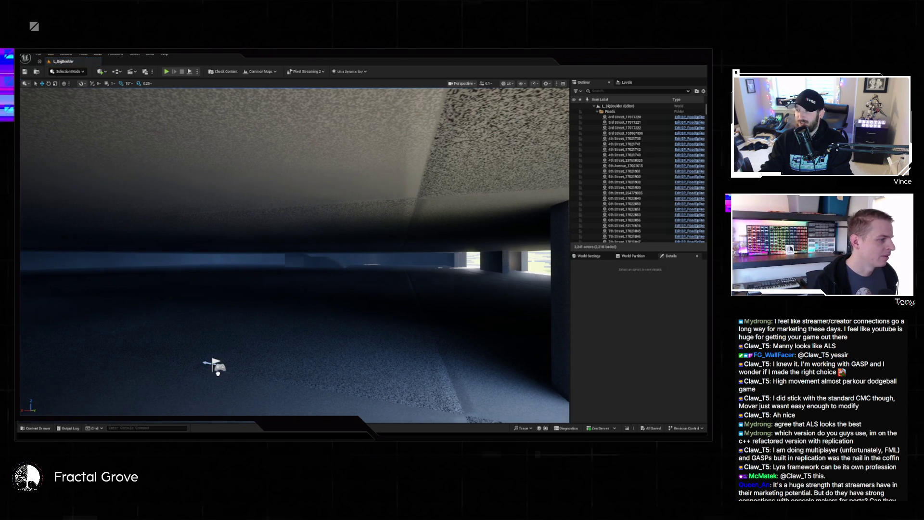
left_click_drag(218, 376, 217, 372)
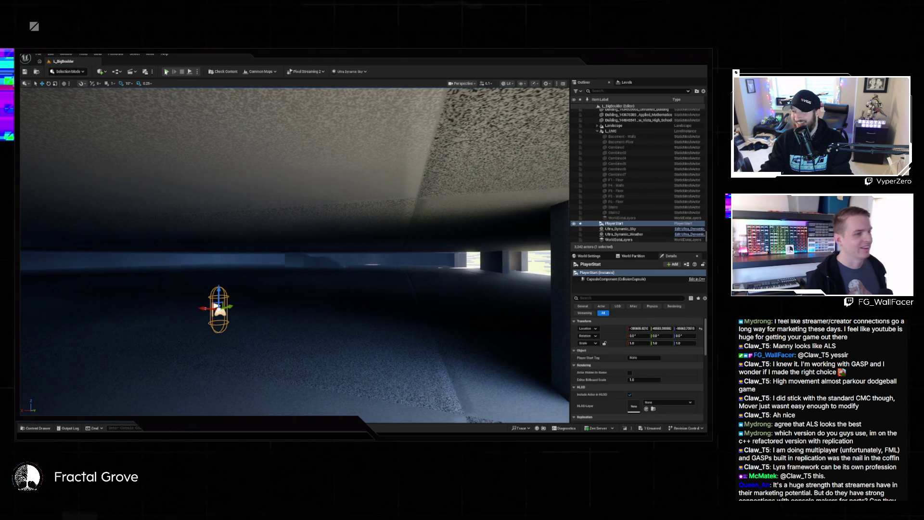
key("alt+p")
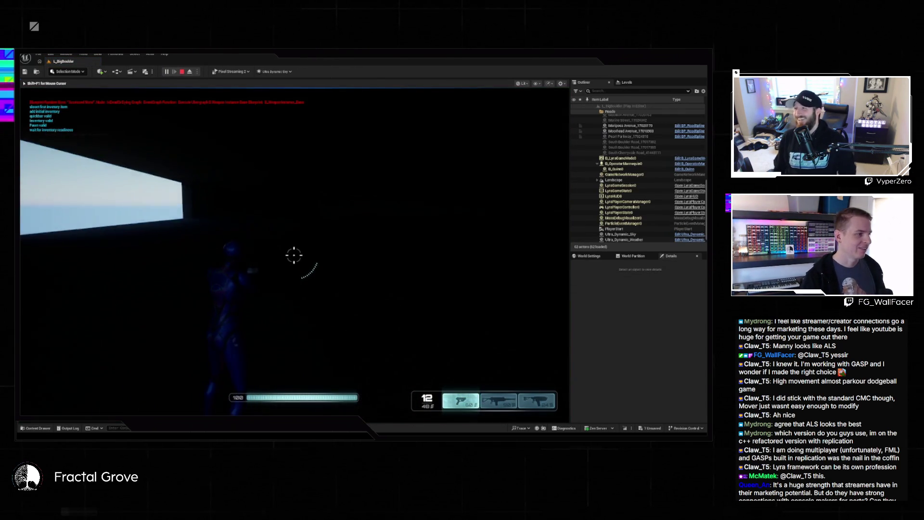
Stop Play-In-Editor from the pause menu, close the Message Log, and scroll back up the Outliner
key("Escape")
left_click(338, 289)
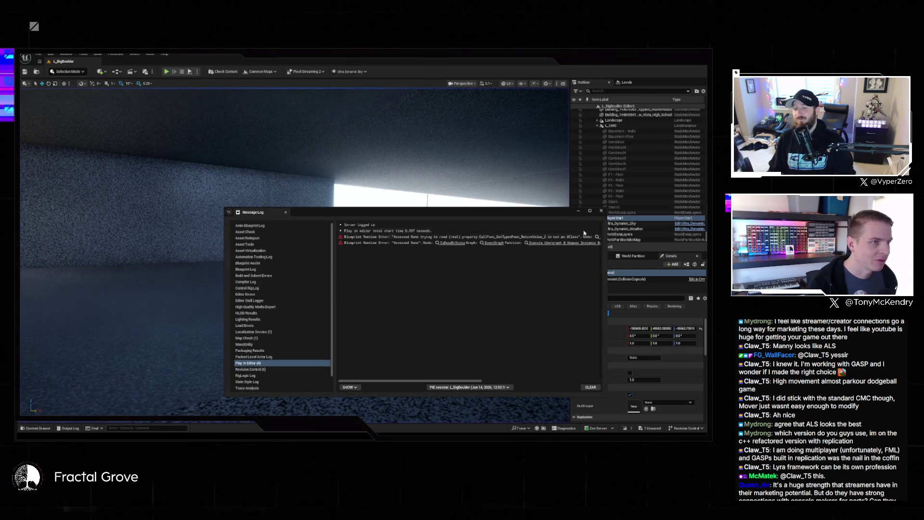
left_click(601, 210)
scroll(675, 161, "up", 5)
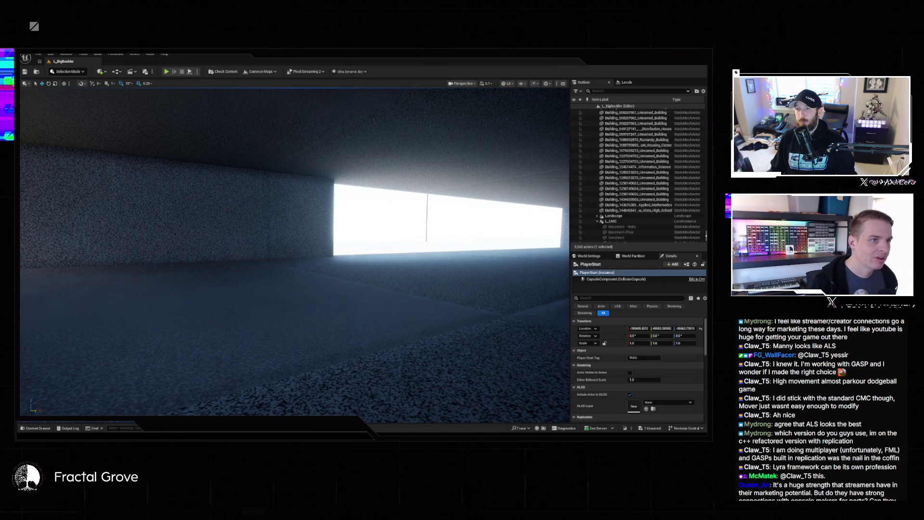
scroll(598, 113, "up", 10)
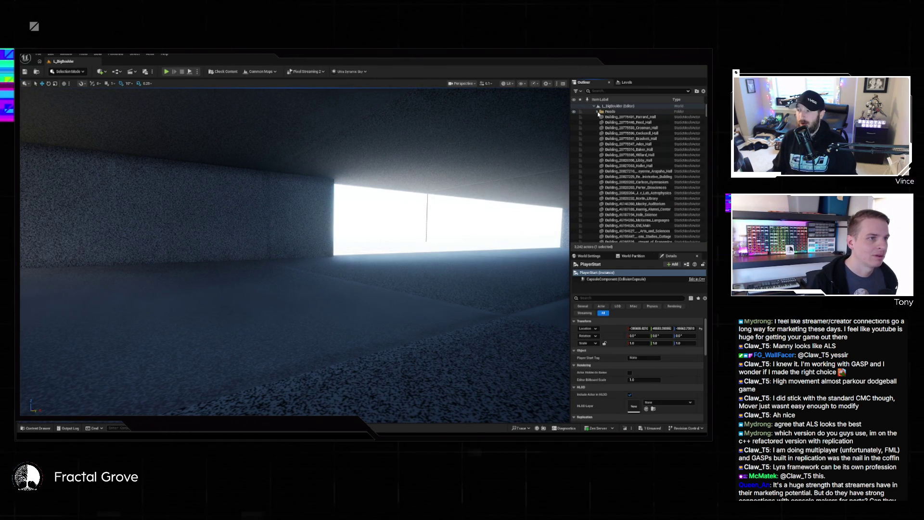
left_click_drag(706, 111, 704, 249)
scroll(651, 206, "up", 5)
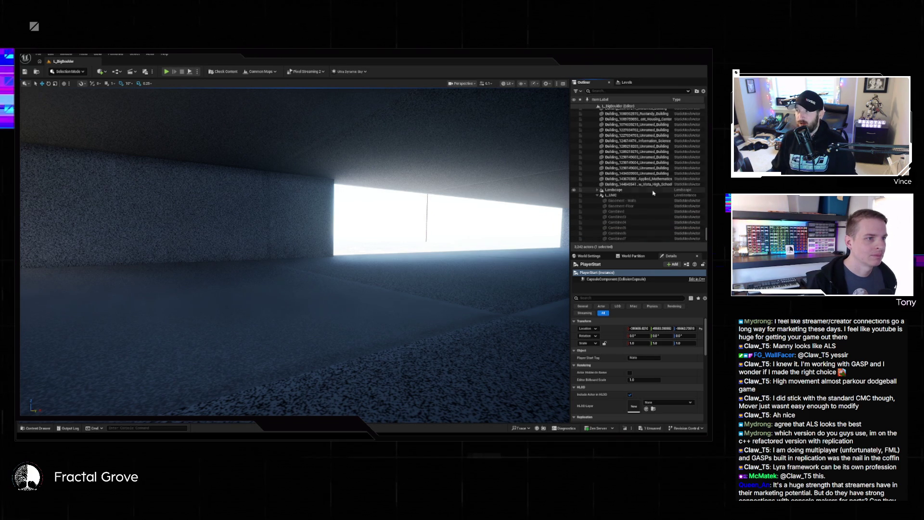
Select the Landscape, filter its Details by 'ti', and expand it to pick LandscapeStreamingProxy_0_0_0
left_click(627, 191)
left_click(594, 298)
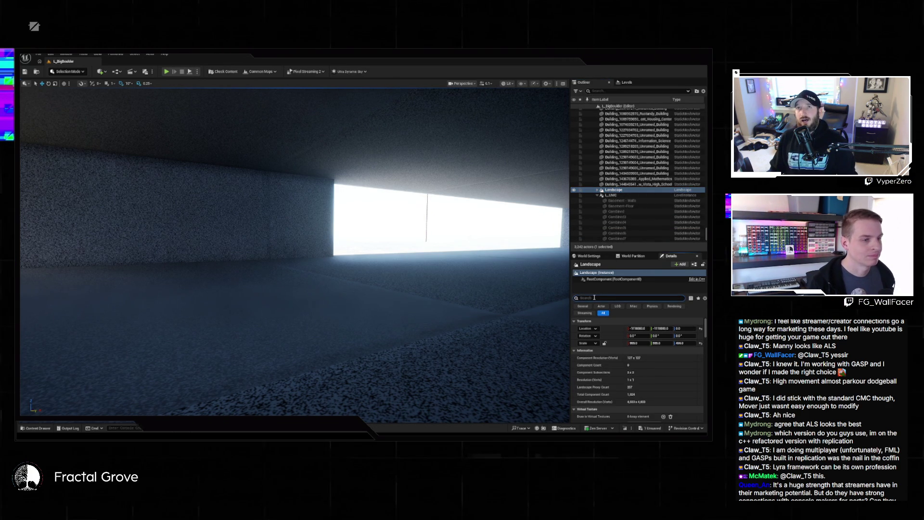
type("spati")
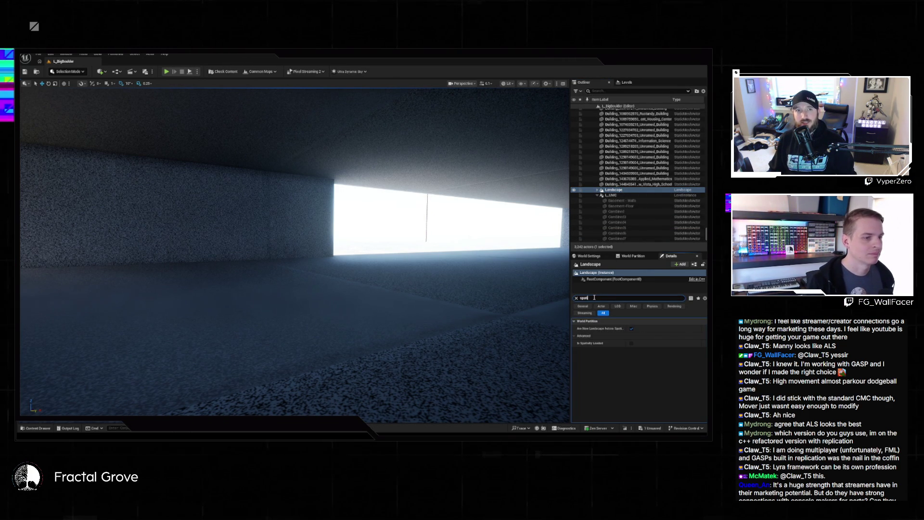
left_click(597, 190)
left_click(653, 195)
left_click(634, 217)
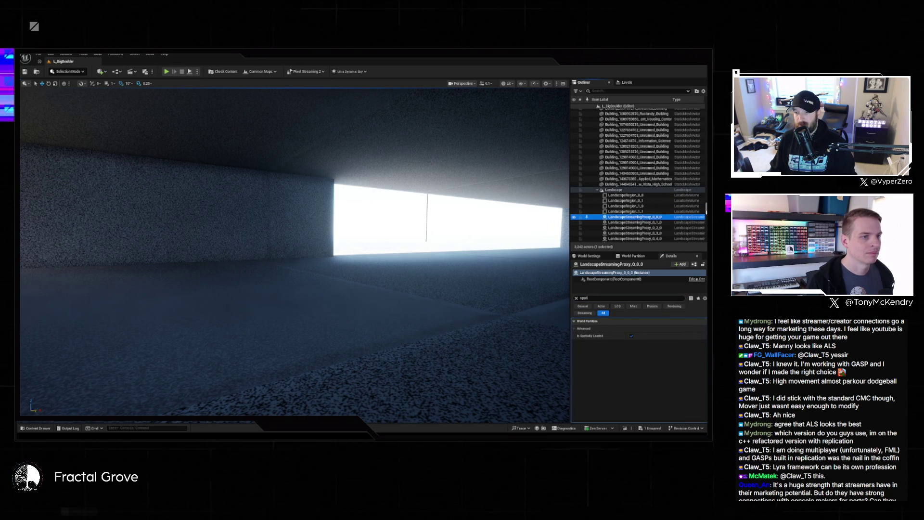
Select proxies through 15_15_0, uncheck Is Spatially Loaded, and save the level
scroll(634, 217, "down", 15)
scroll(635, 178, "up", 3)
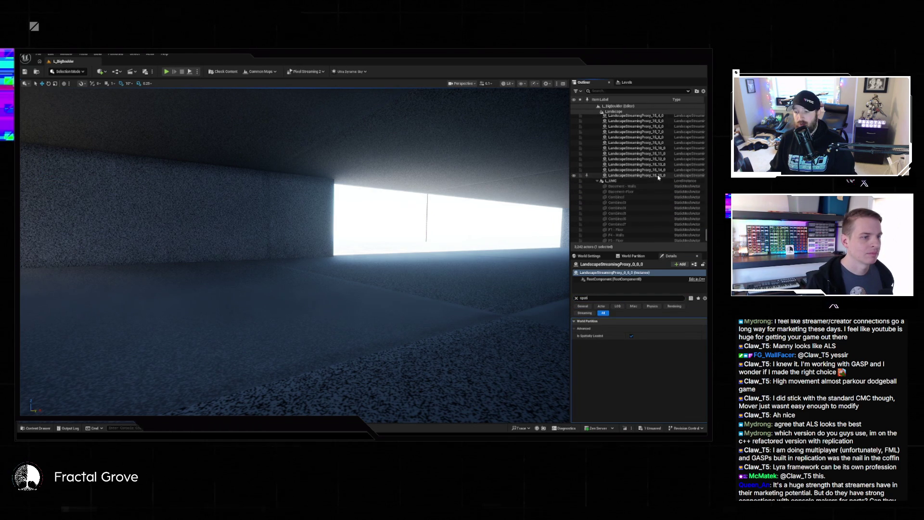
left_click(635, 175, "shift")
left_click(631, 310)
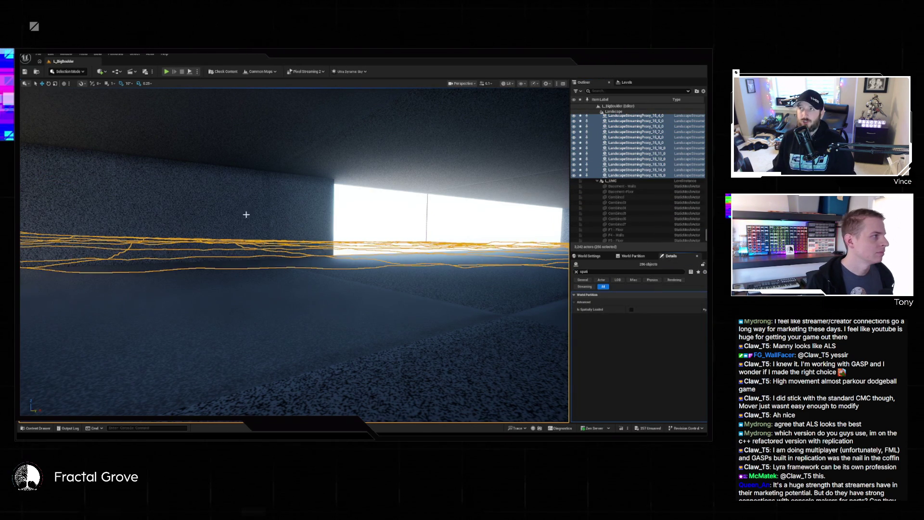
left_click(26, 73)
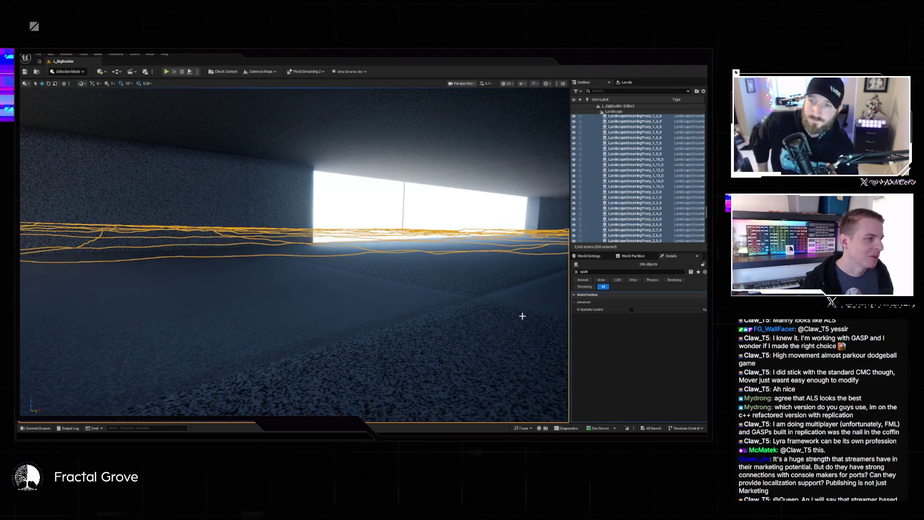
Clear the landscape proxy selection and start a new play session
key("Escape")
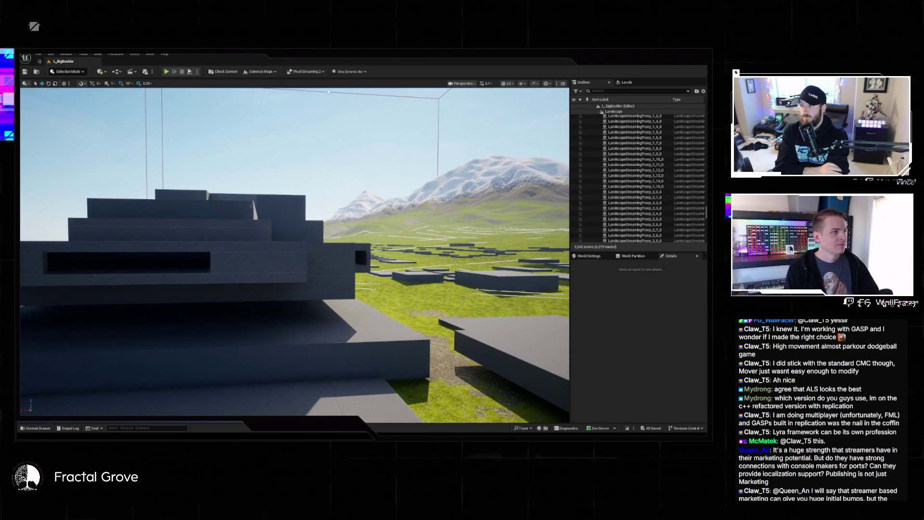
left_click(167, 72)
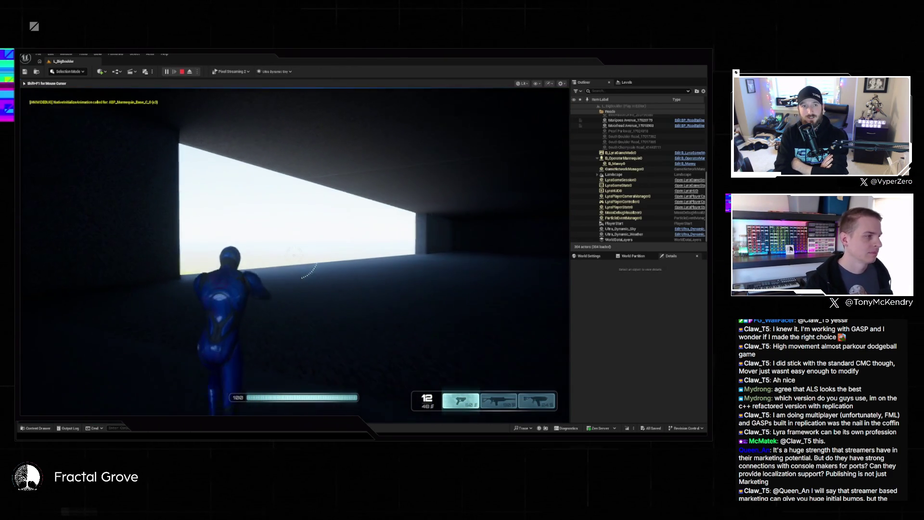
Run the mannequin through the tunnel, out onto the grey platform, and down the dark corridor
key("w")
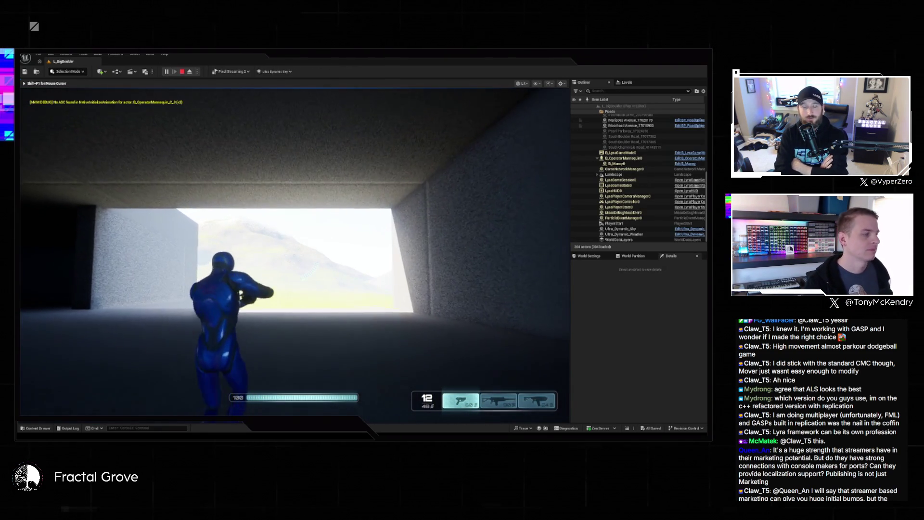
key("w")
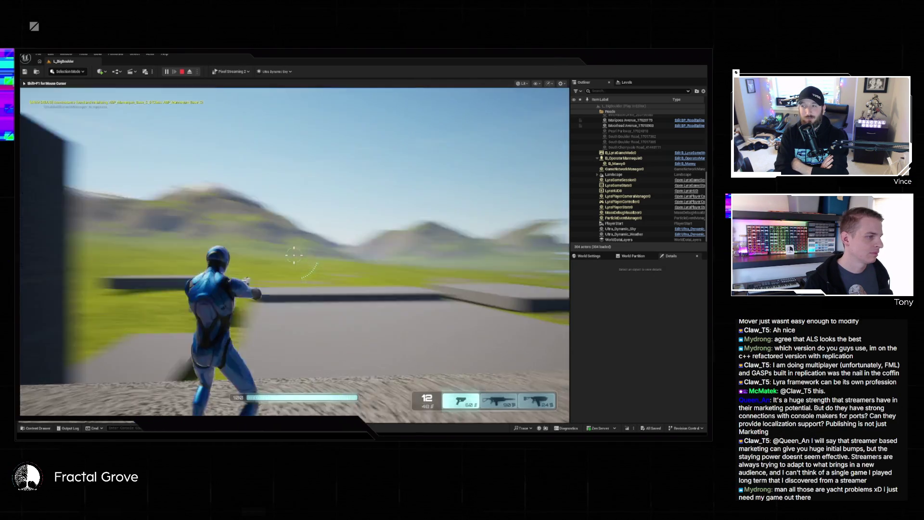
key("w")
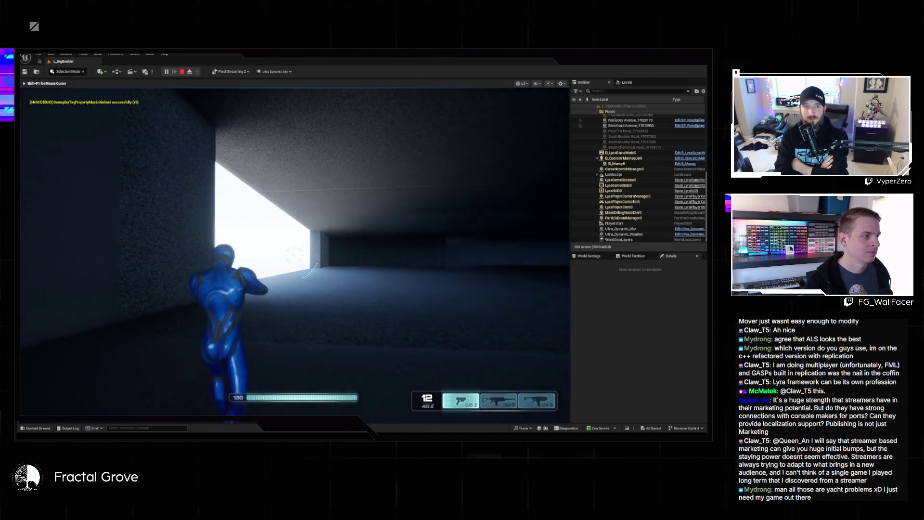
key("w")
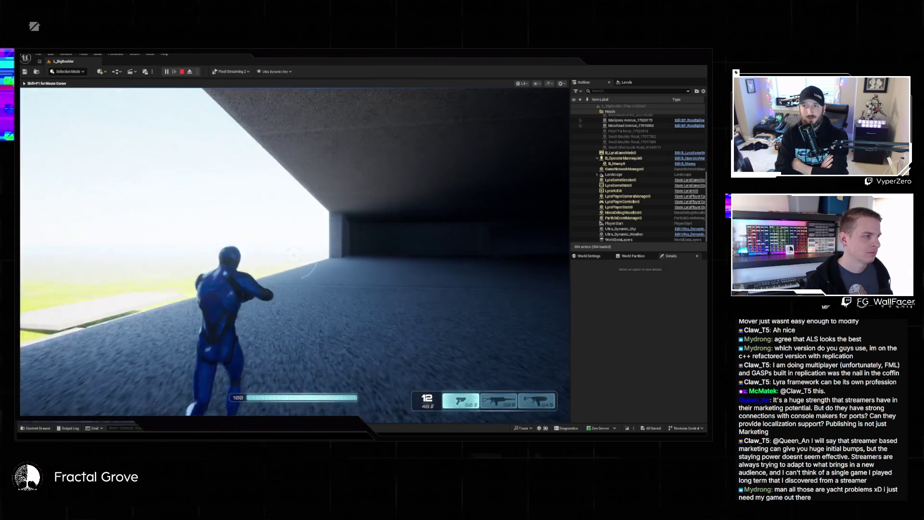
key("w")
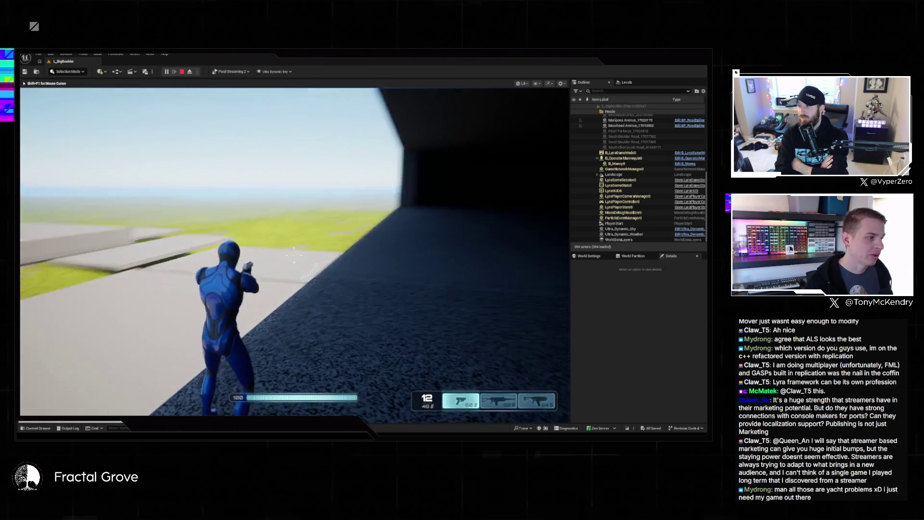
key("w")
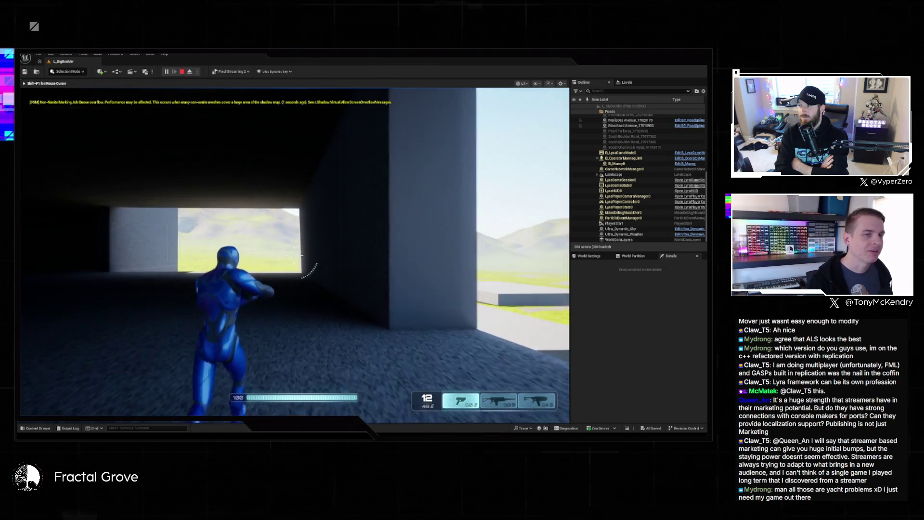
key("w")
key("w")
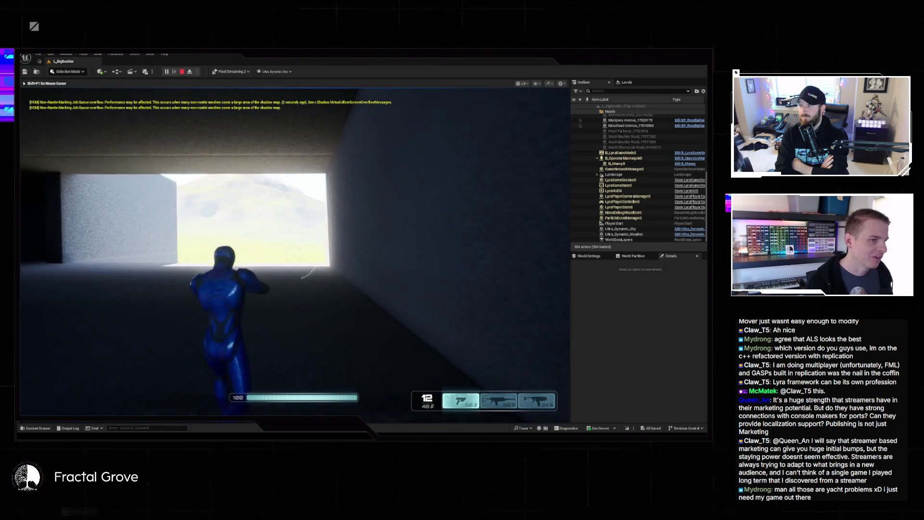
key("w")
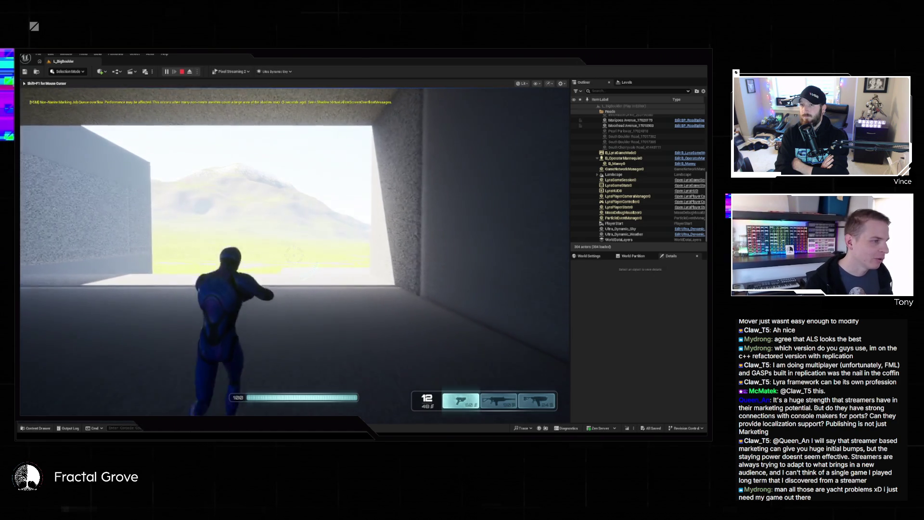
key("w")
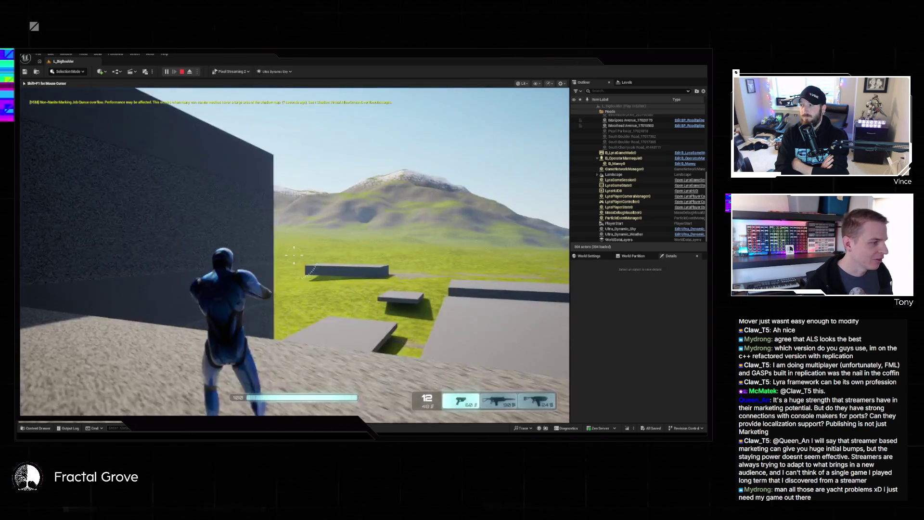
key("w")
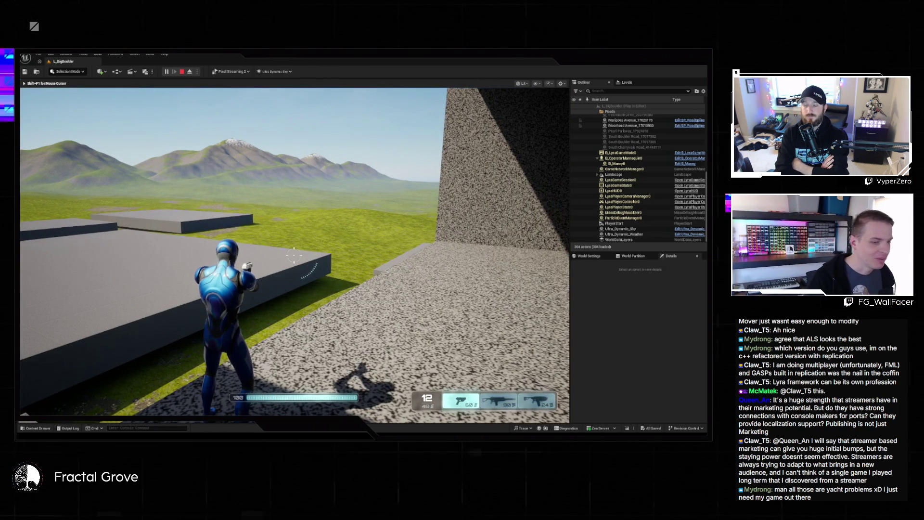
key("w")
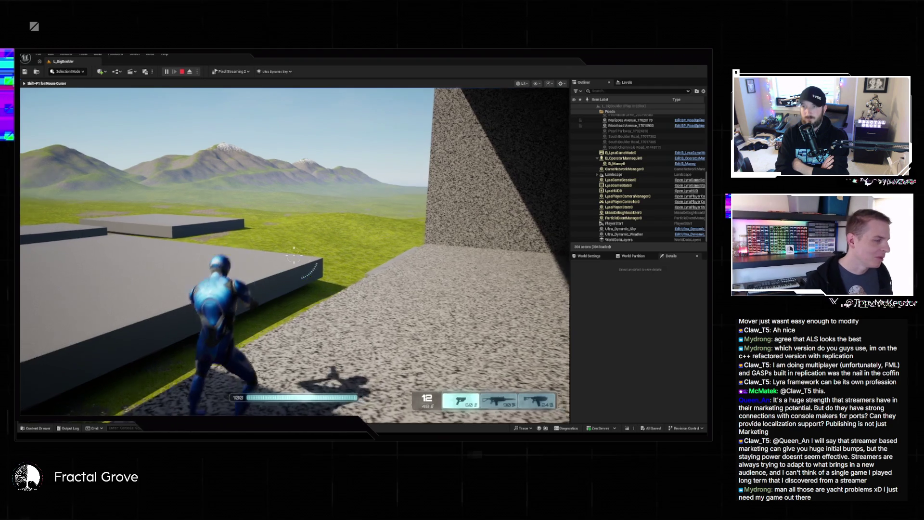
key("w")
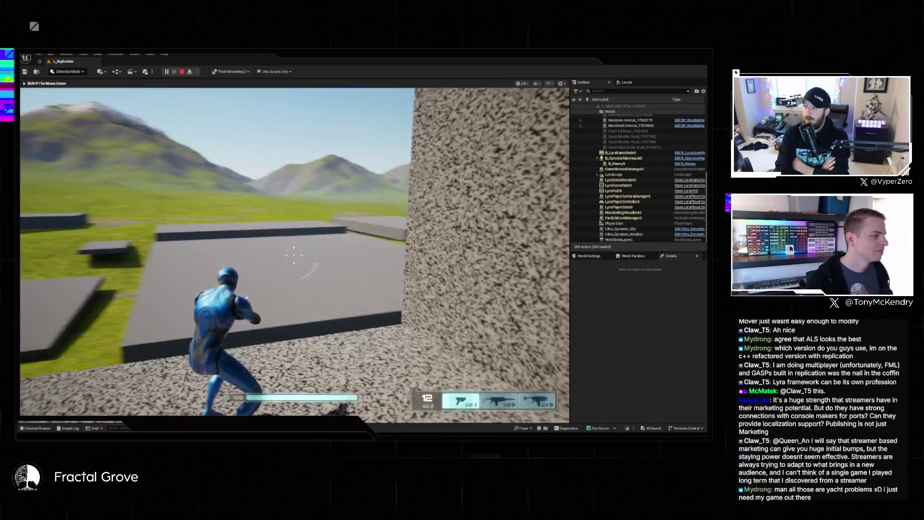
key("w")
key("w")
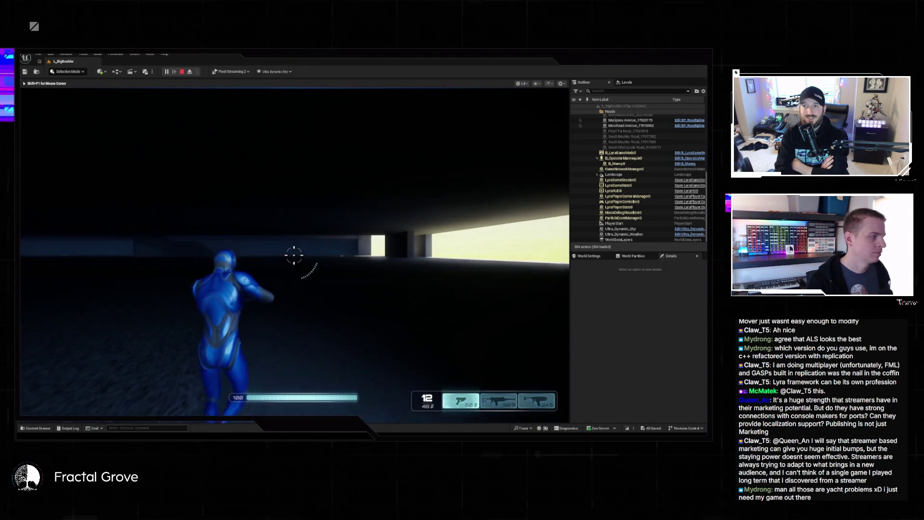
key("w")
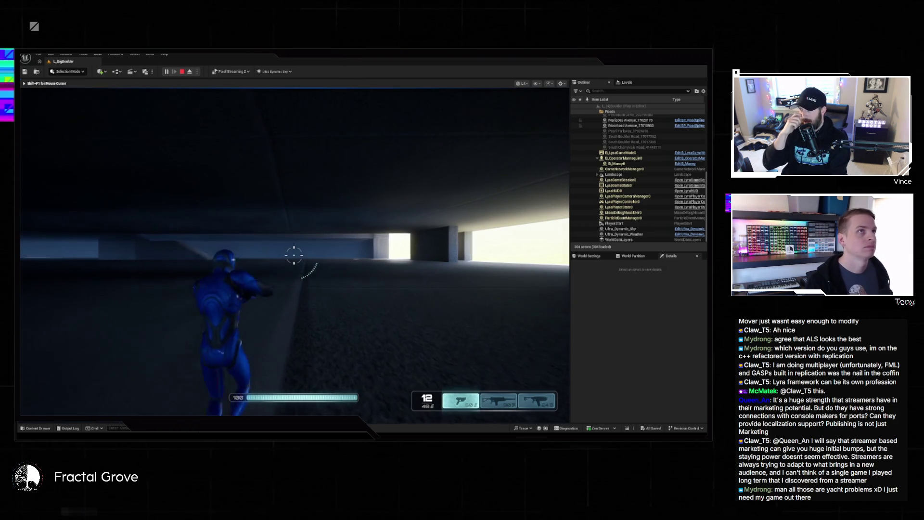
key("w")
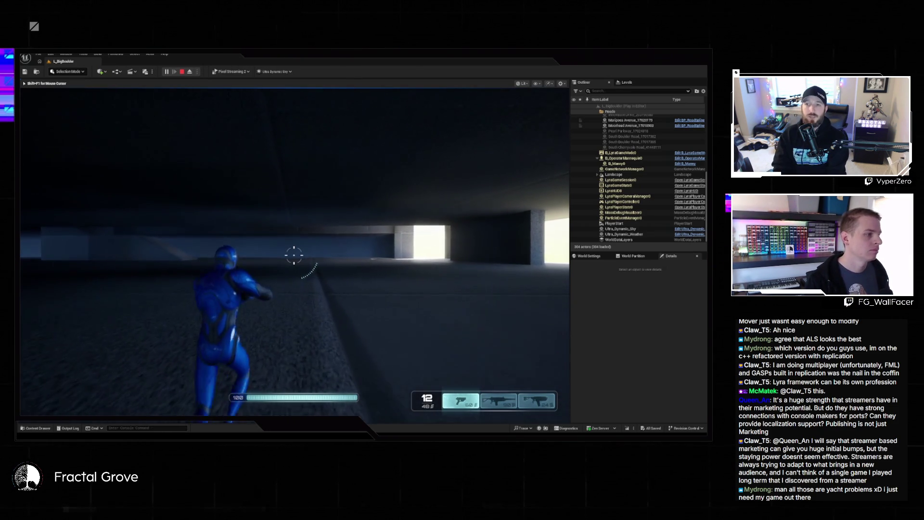
Dismiss the Windows start menu and run toward the bright opening ahead
key("super")
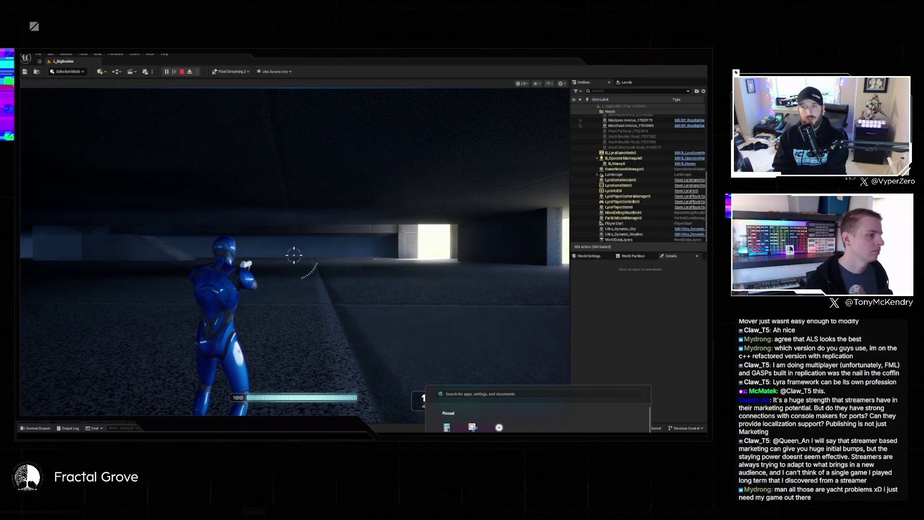
left_click(452, 114)
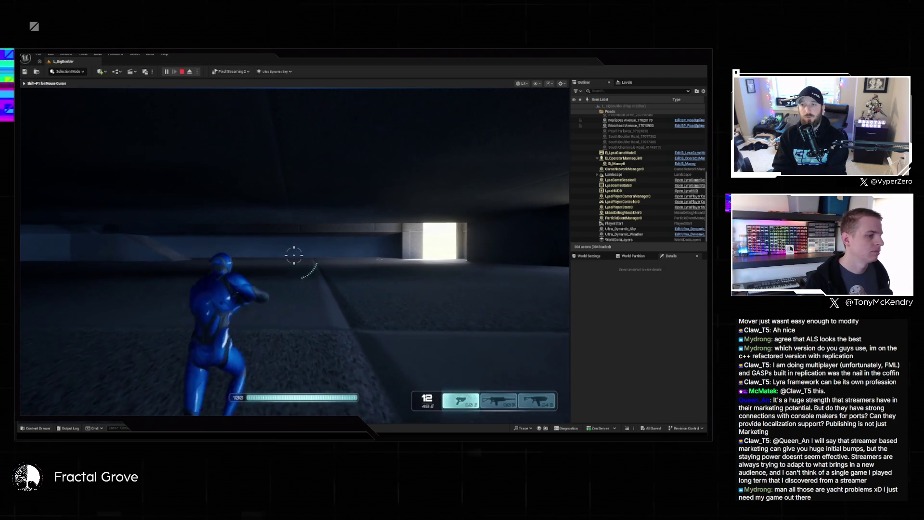
key("w")
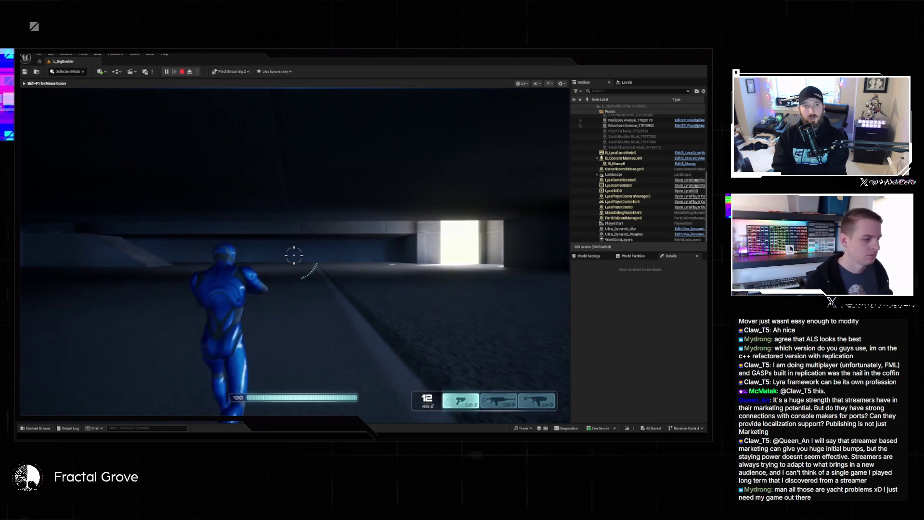
key("w")
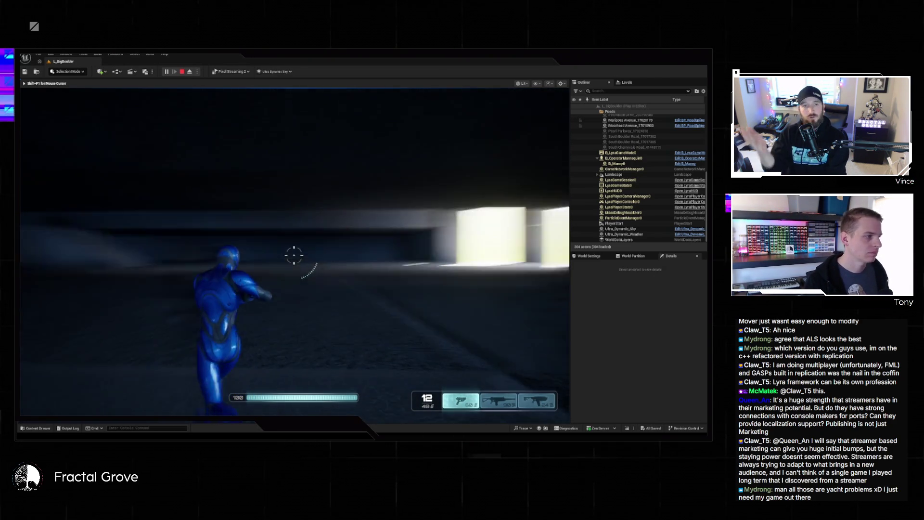
key("w")
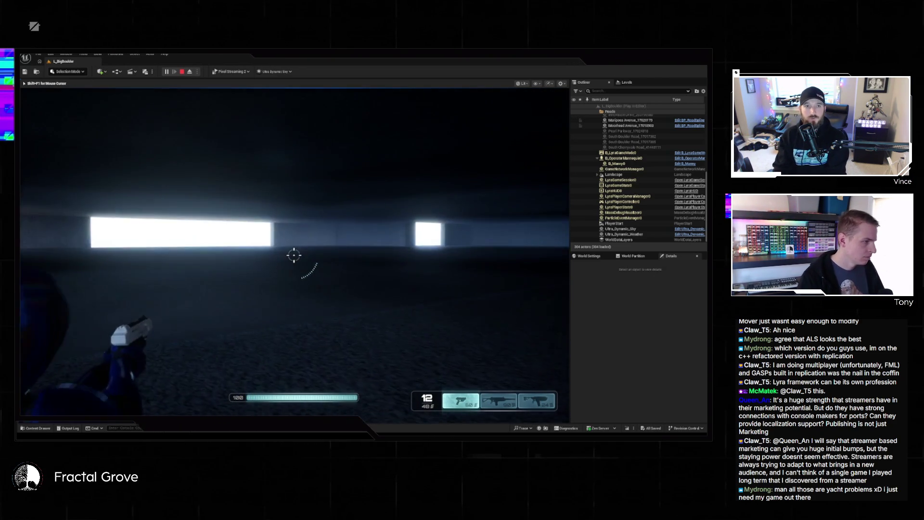
Switch between rifle (2), shotgun (3) and pistol (1), firing each weapon
key("2")
key("w")
key("3")
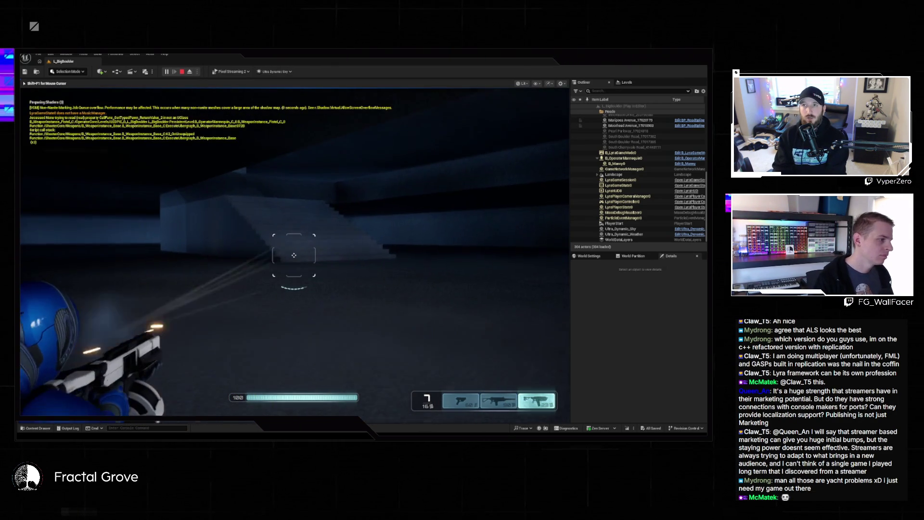
left_click(294, 255)
key("1")
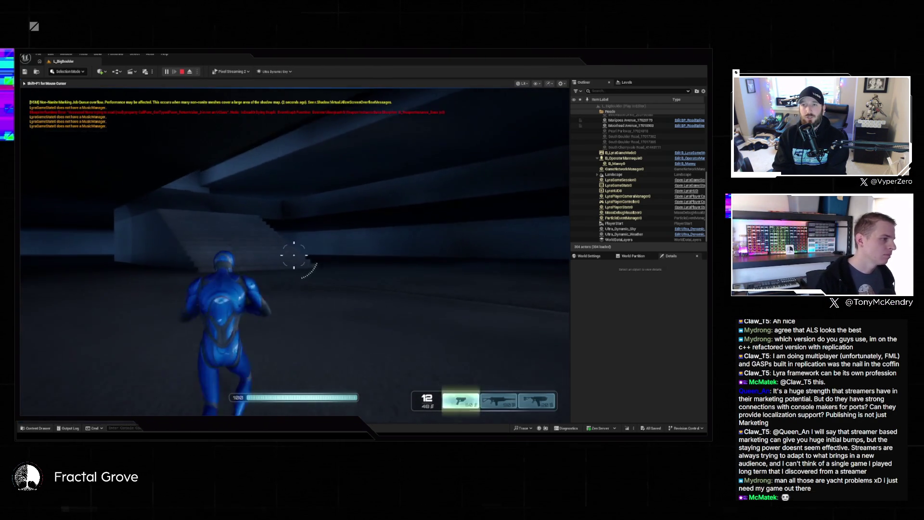
left_click(294, 255)
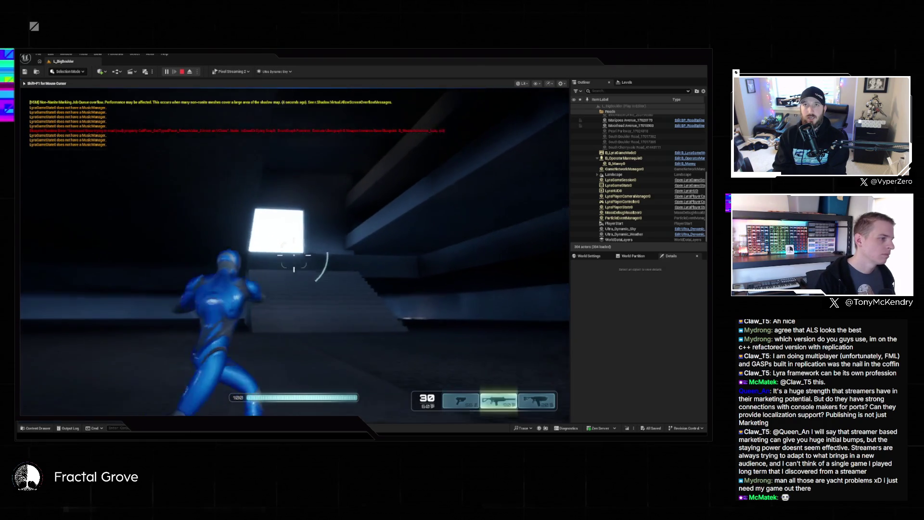
key("2")
left_click(294, 258)
left_click(293, 255)
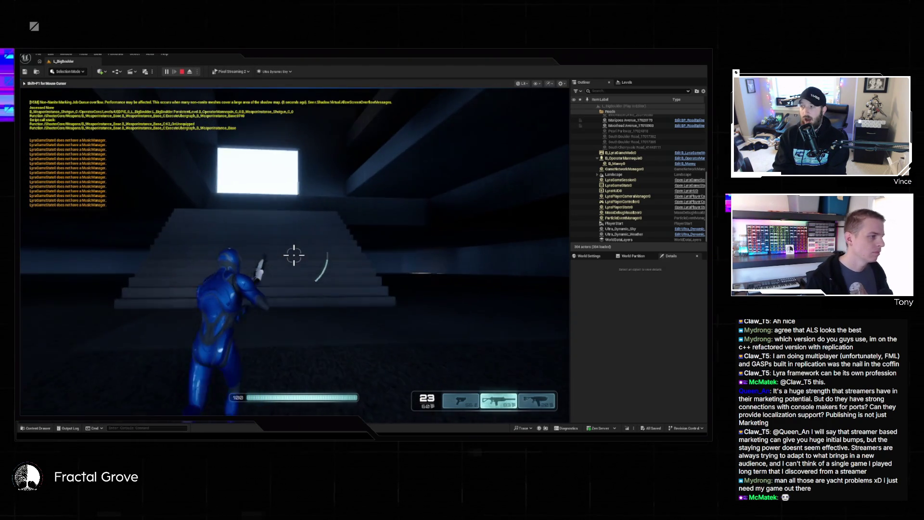
key("1")
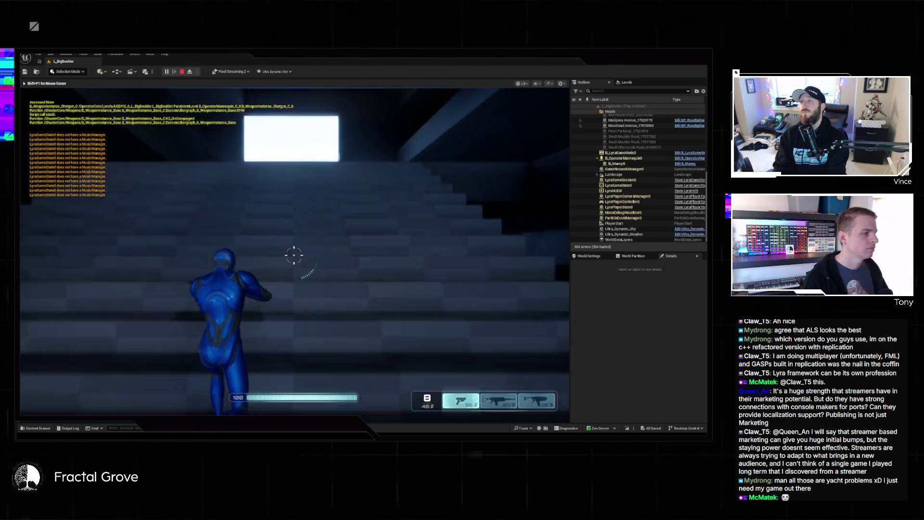
key("3")
Climb the stairs, aim down pistol sights, reload, and head back into the dark interior
key("w")
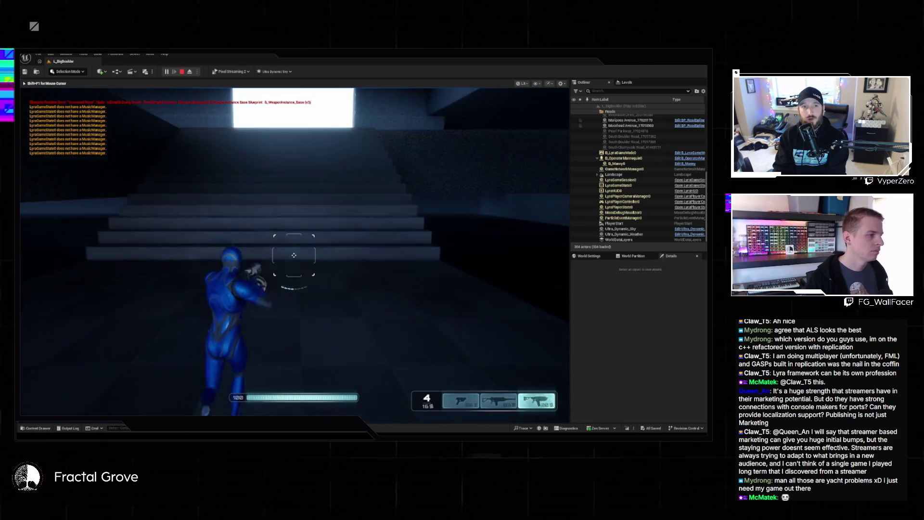
key("w")
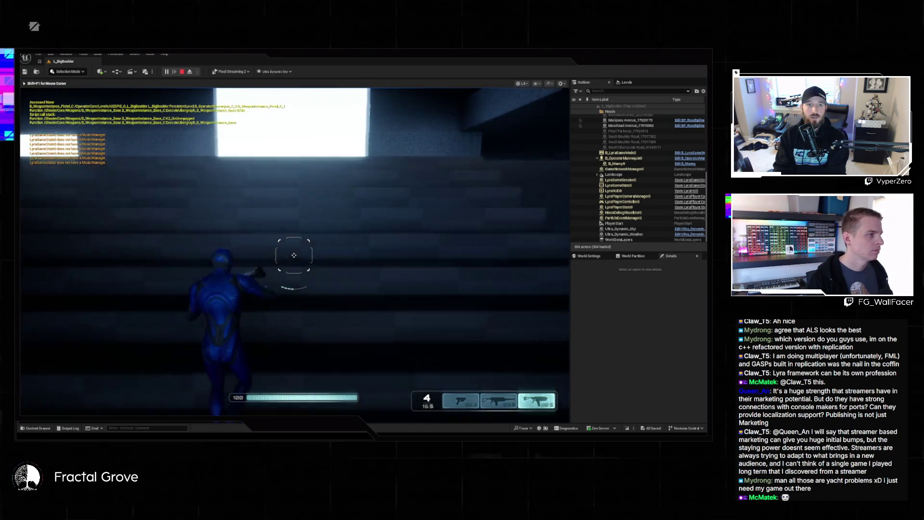
key("w")
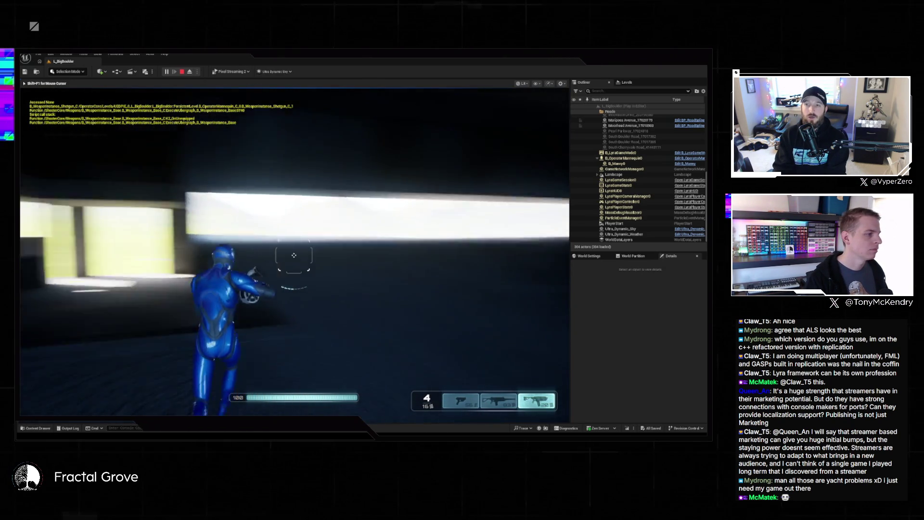
key("w")
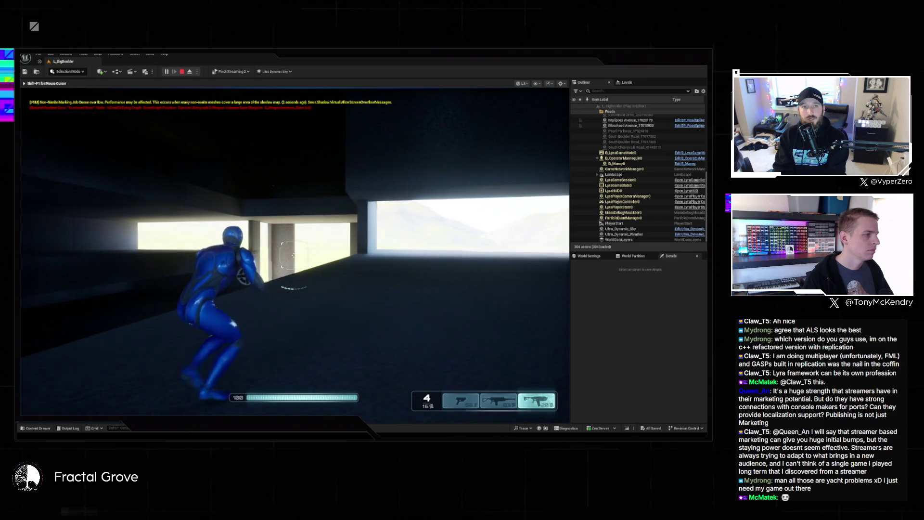
key("1")
key("w")
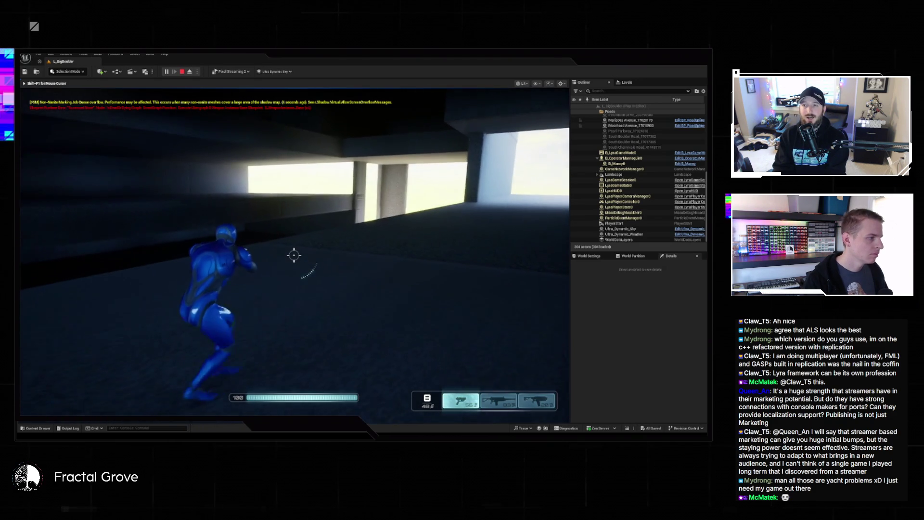
right_click(294, 255)
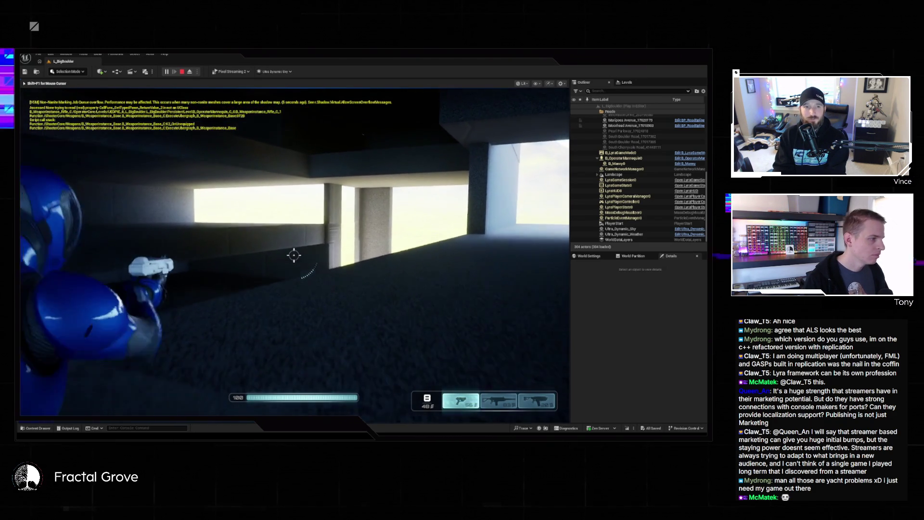
key("w")
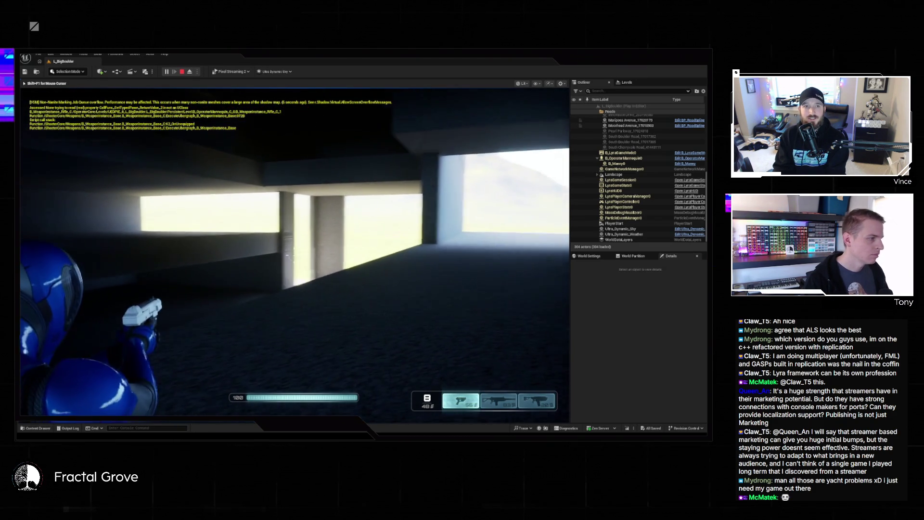
key("w")
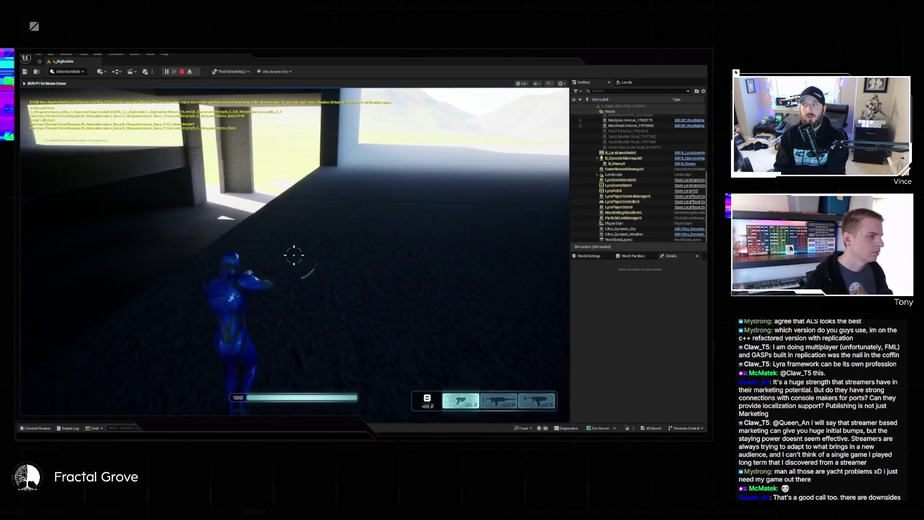
key("w")
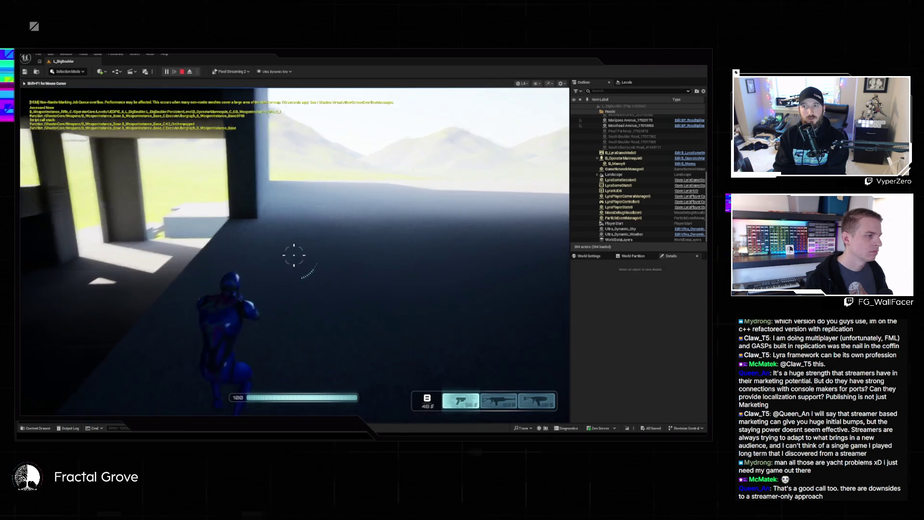
key("w")
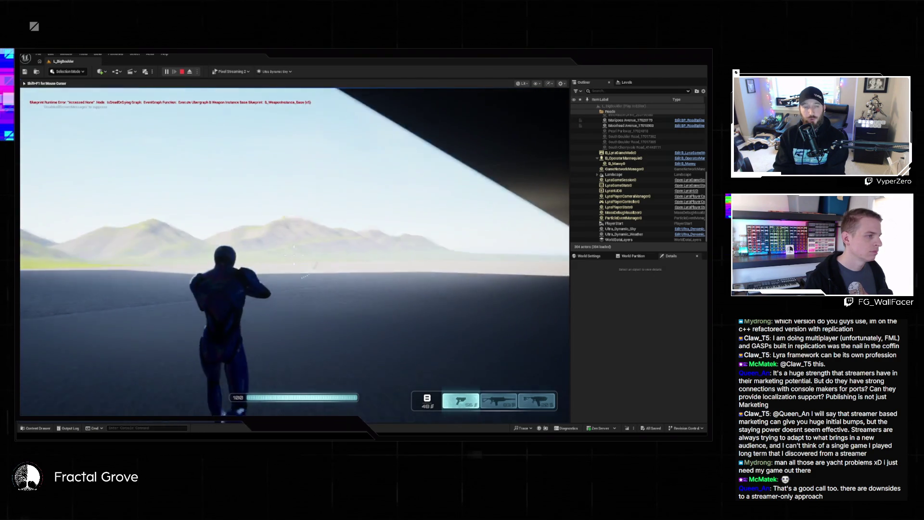
key("r")
key("w")
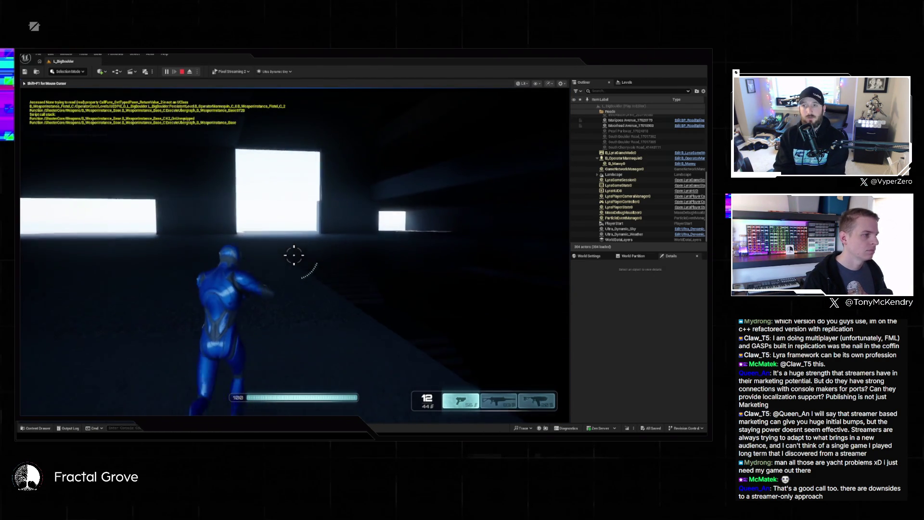
key("w")
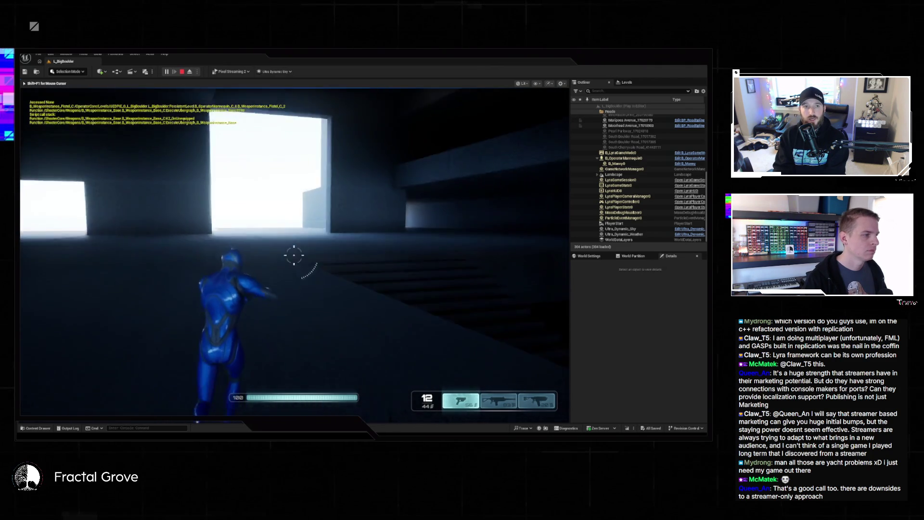
Run out of the interior past the dark wall onto the concrete platform, then pause the game
key("w")
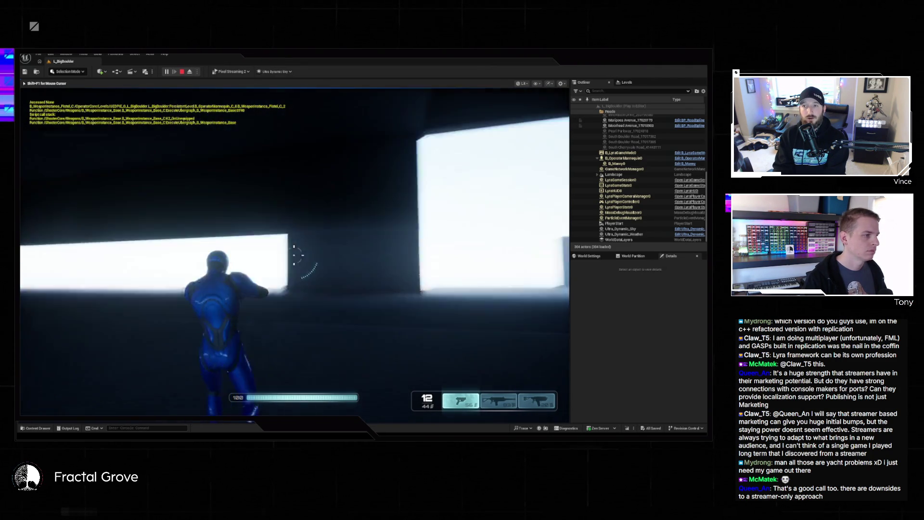
key("w")
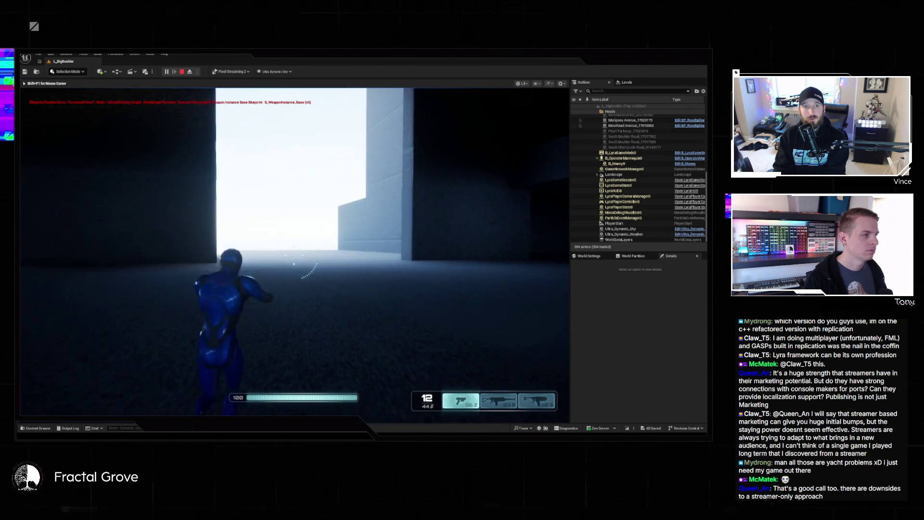
key("w")
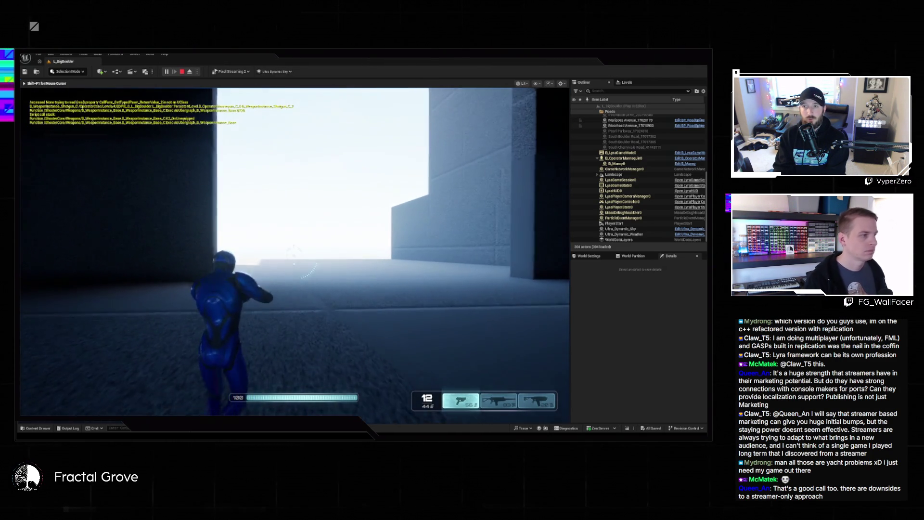
key("w")
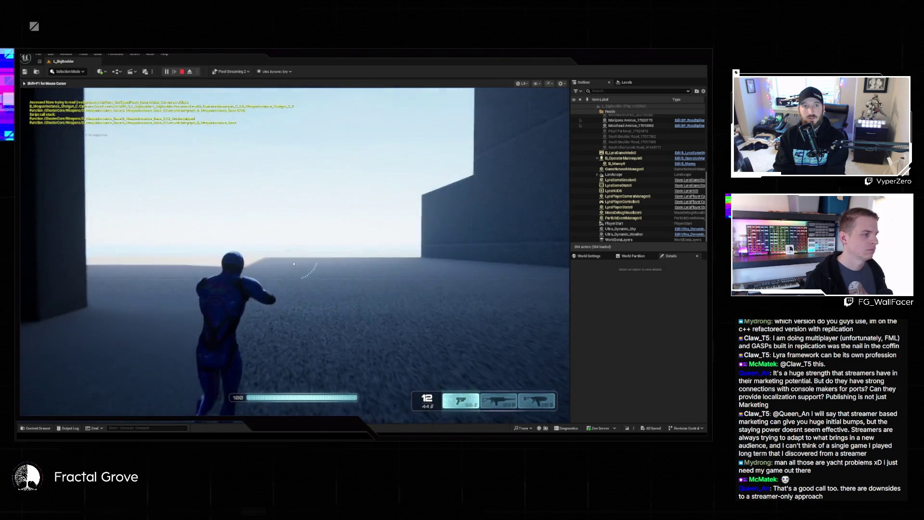
key("w")
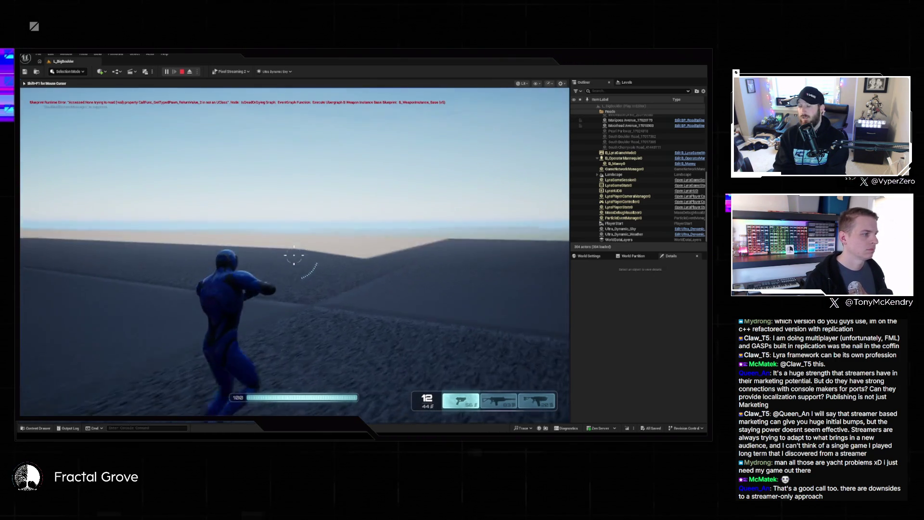
key("w")
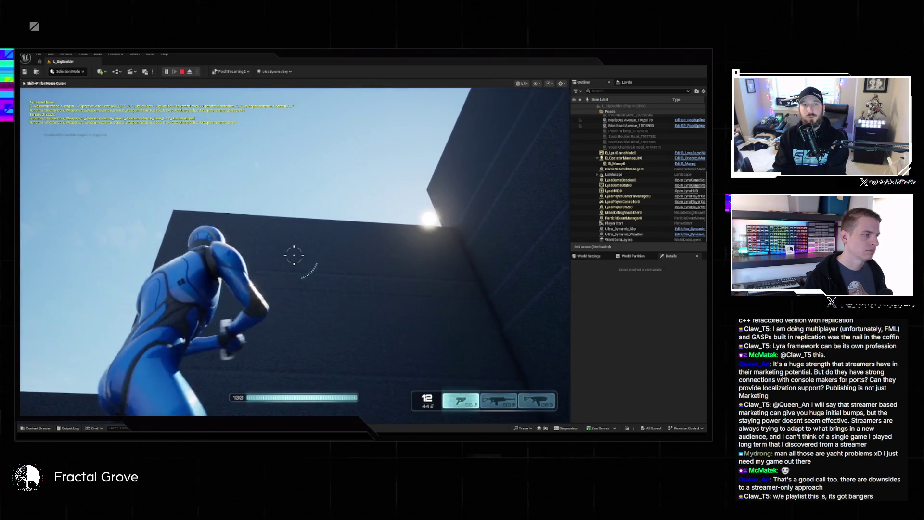
key("w")
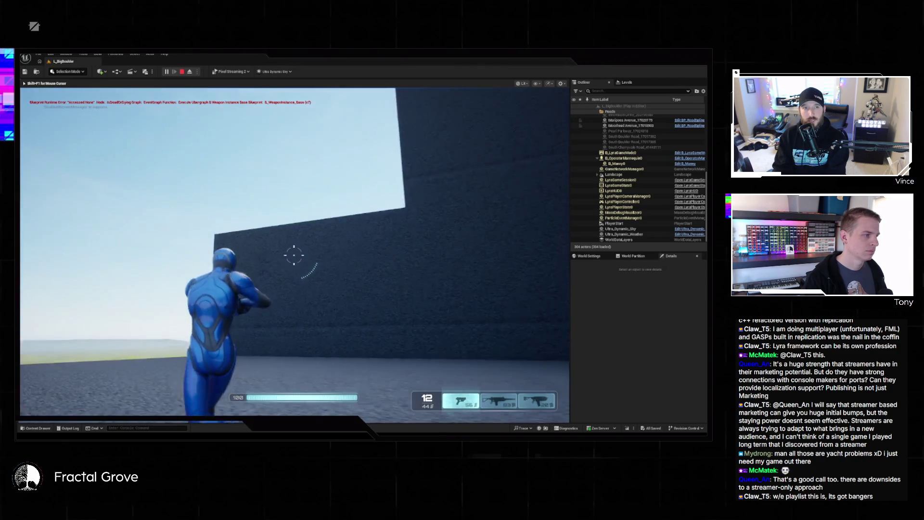
key("w")
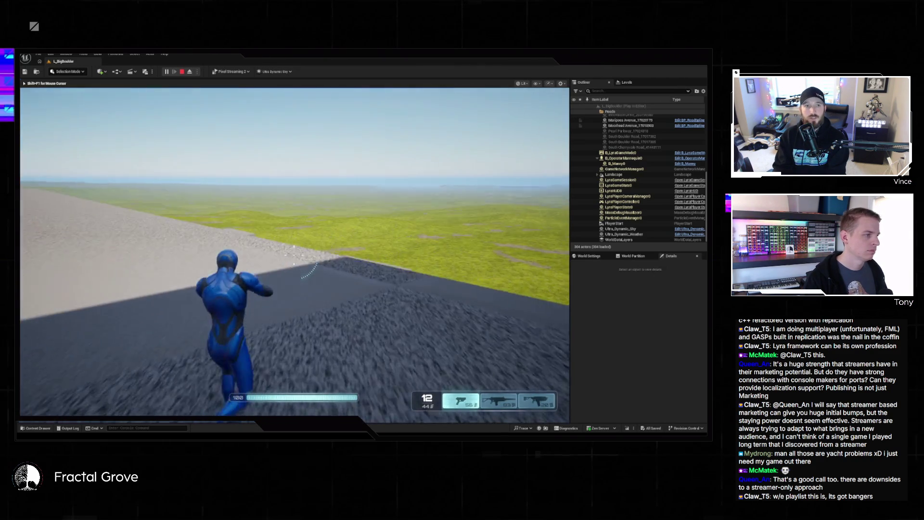
key("w")
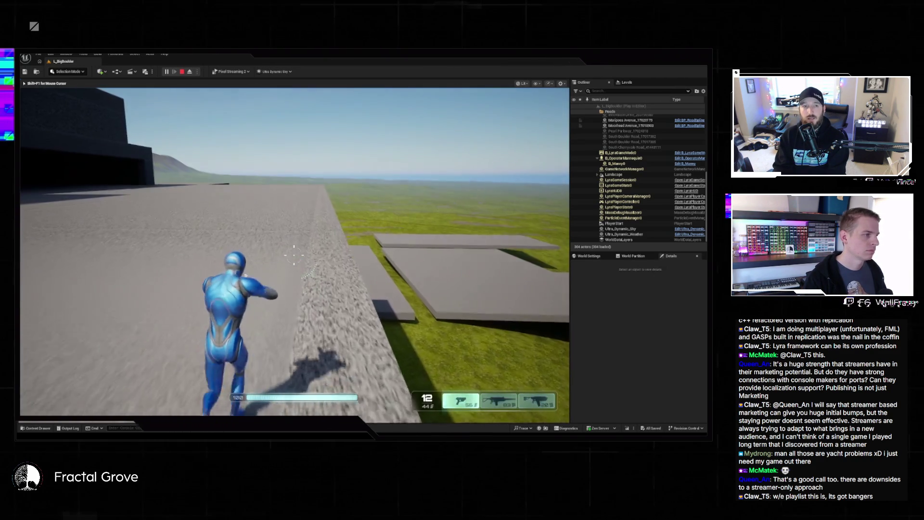
key("Escape")
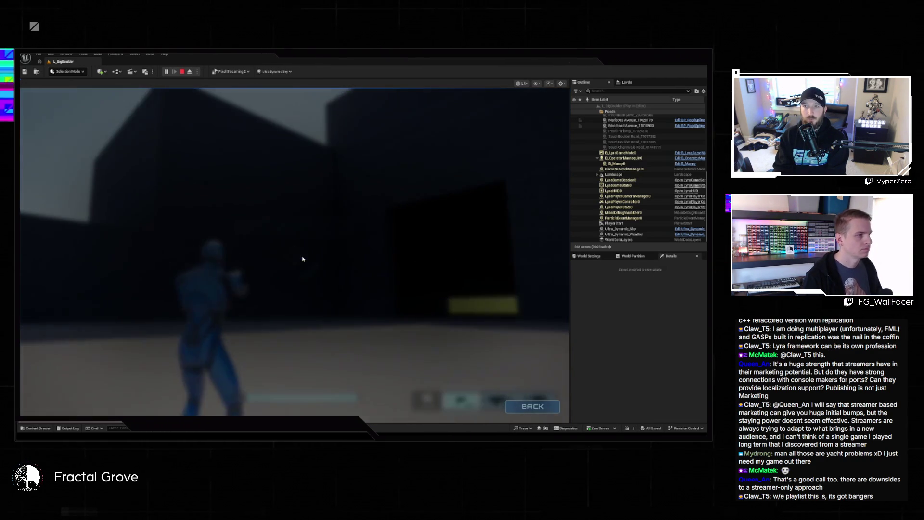
left_click(344, 232)
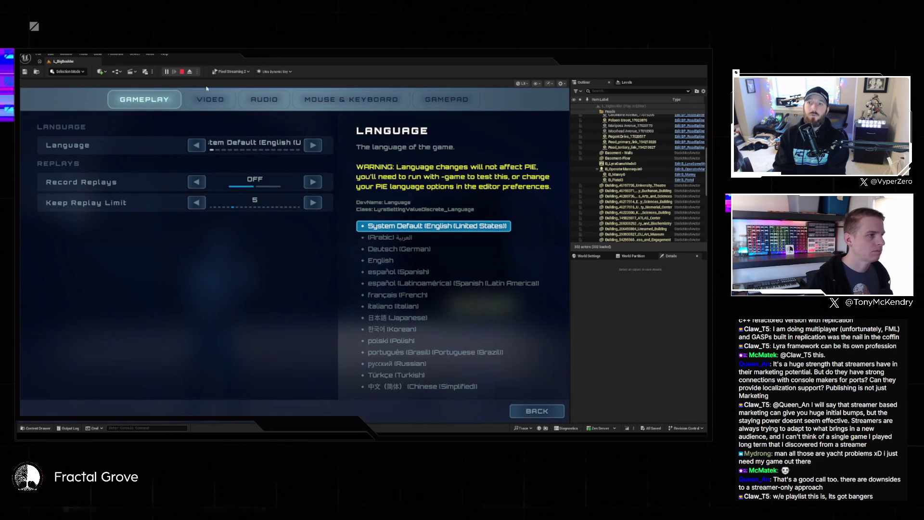
left_click(208, 100)
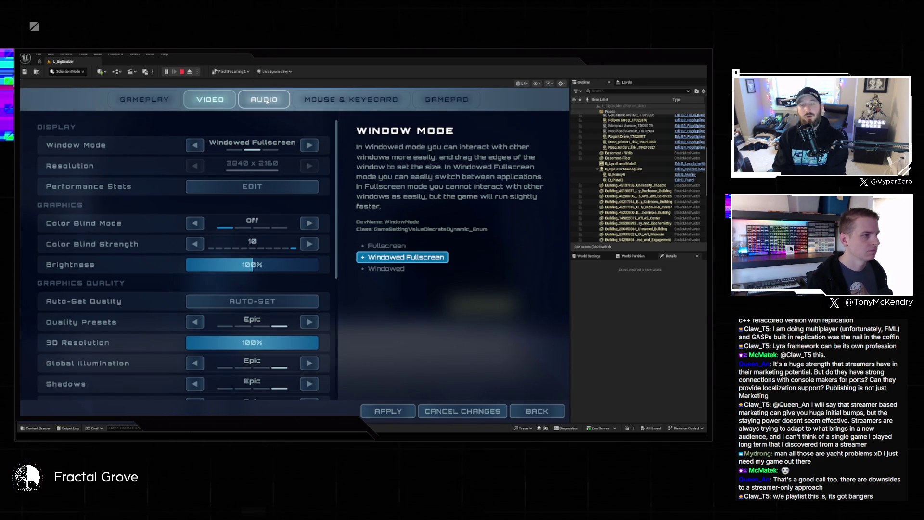
left_click(266, 101)
left_click(316, 98)
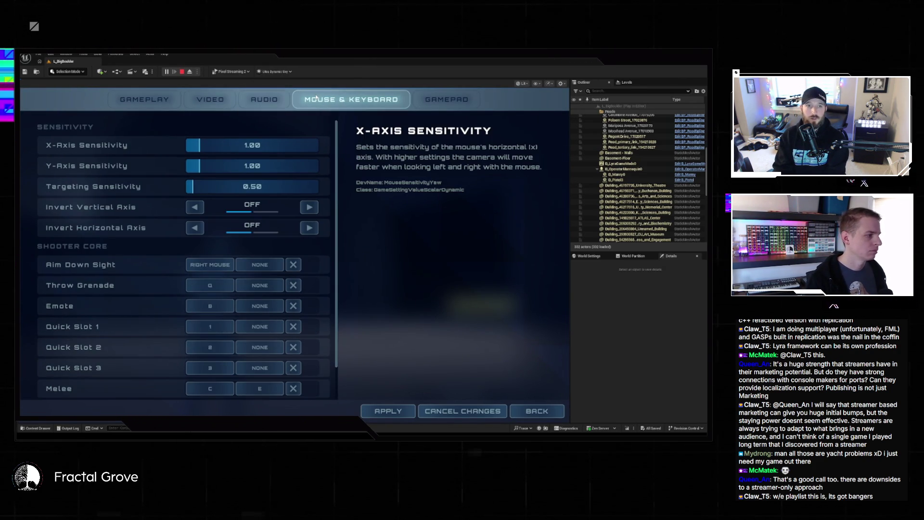
left_click(455, 103)
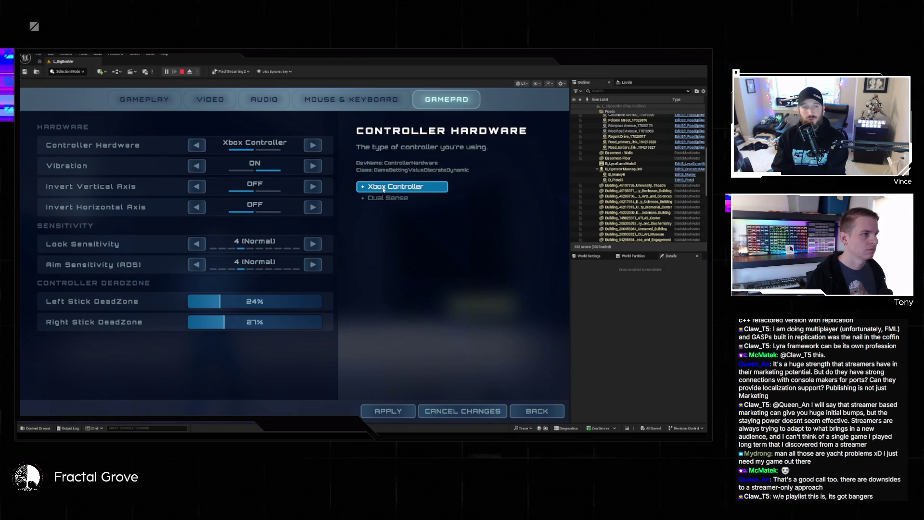
key("Escape")
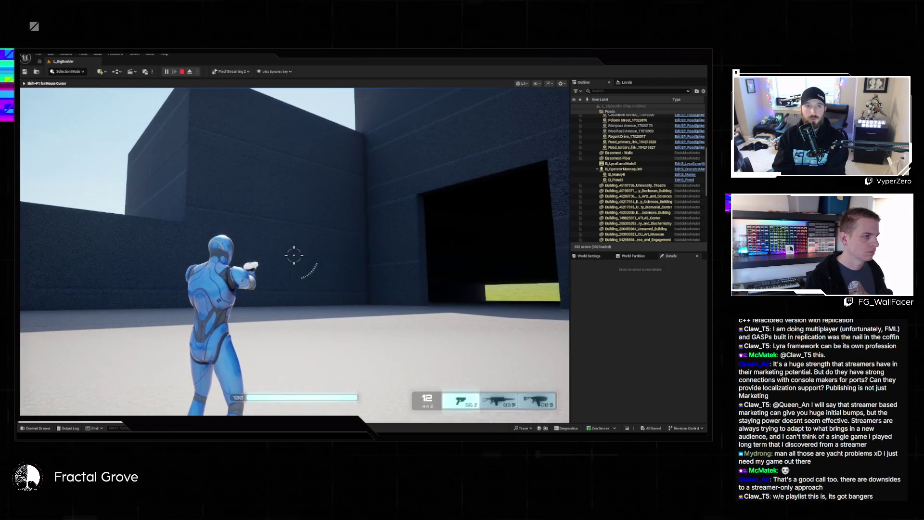
Scroll the mouse wheel to switch from pistol to rifle and back
scroll(293, 255, "down", 2)
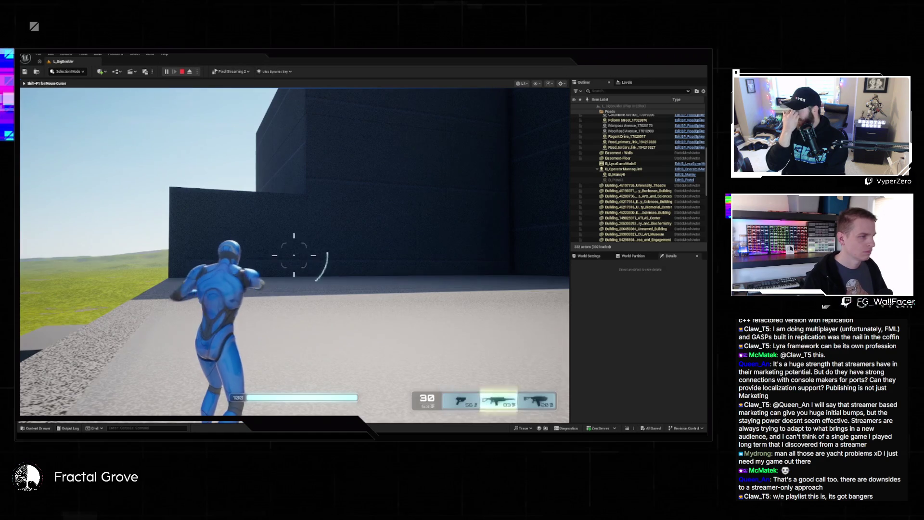
scroll(293, 255, "down", 1)
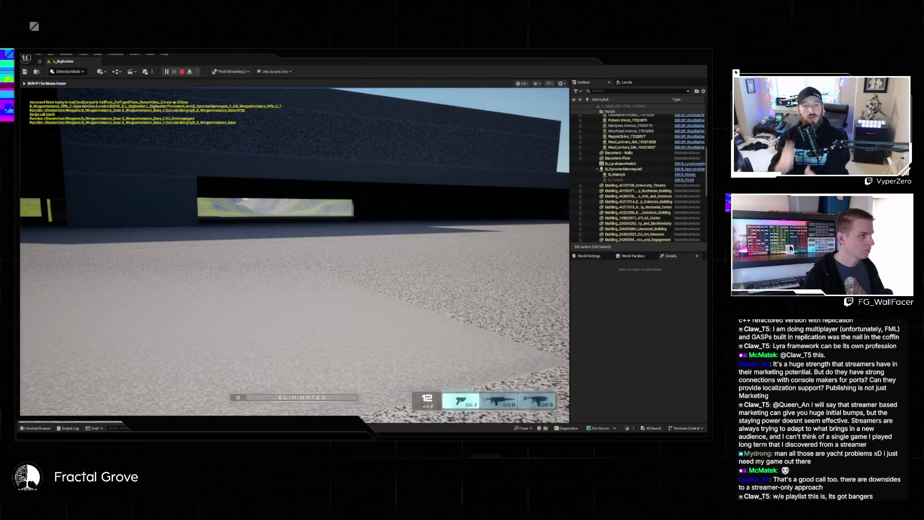
Detach the debug camera with ';' and fly over the rooftop into the dark interior
key("semicolon")
key("w")
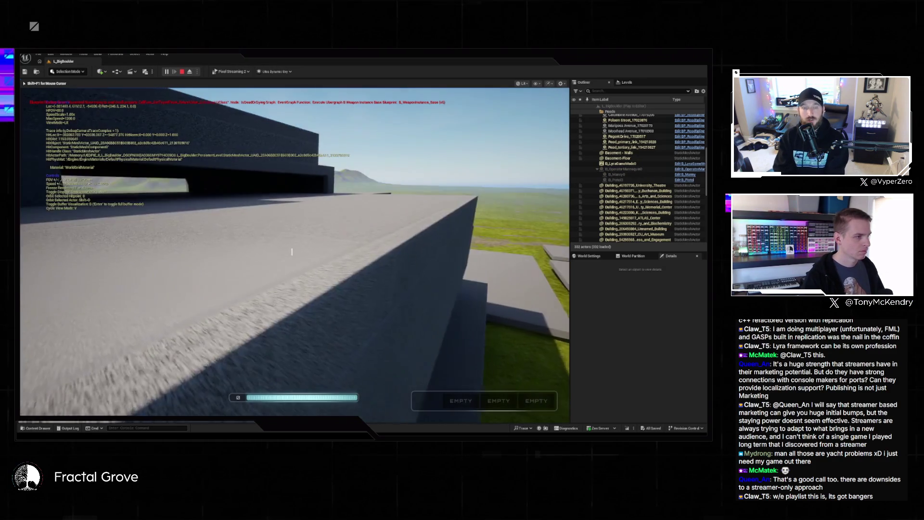
key("w")
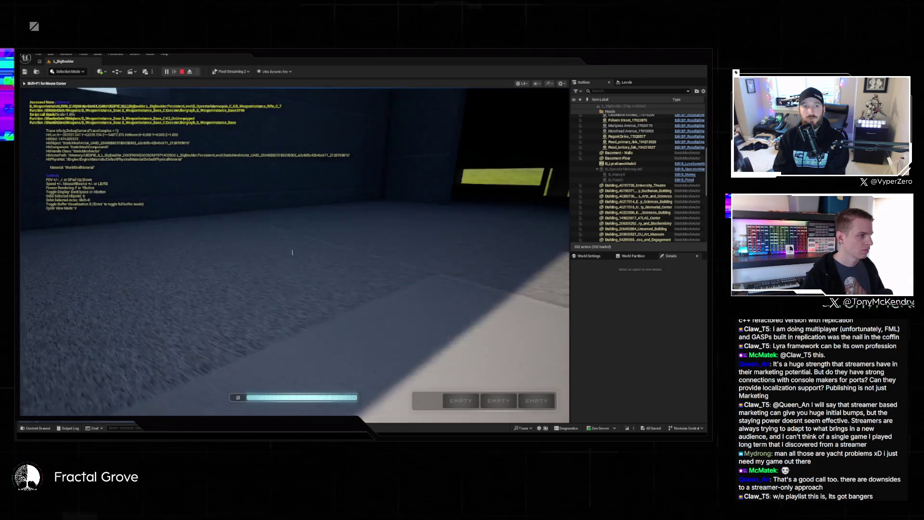
key("w")
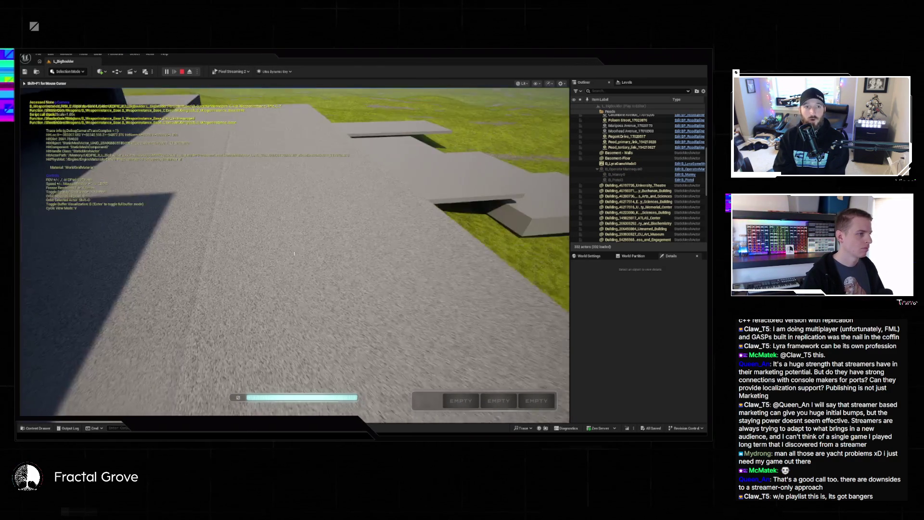
key("w")
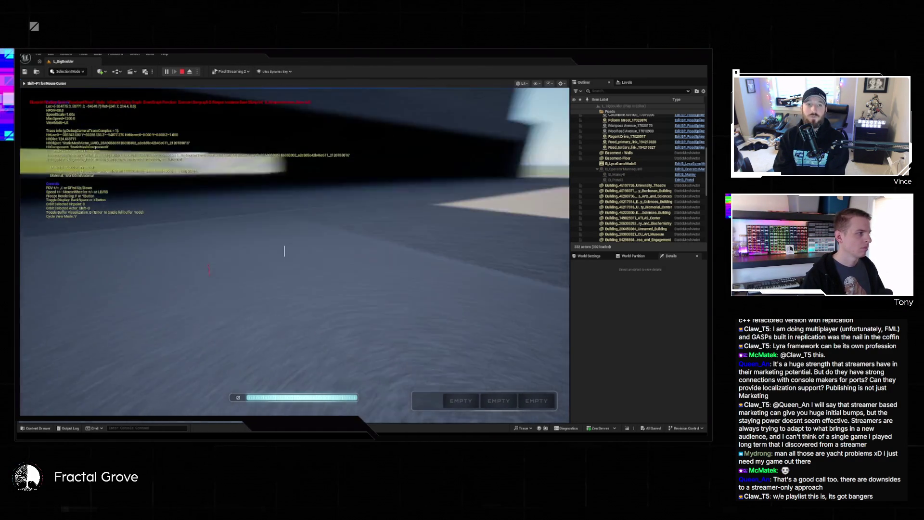
key("w")
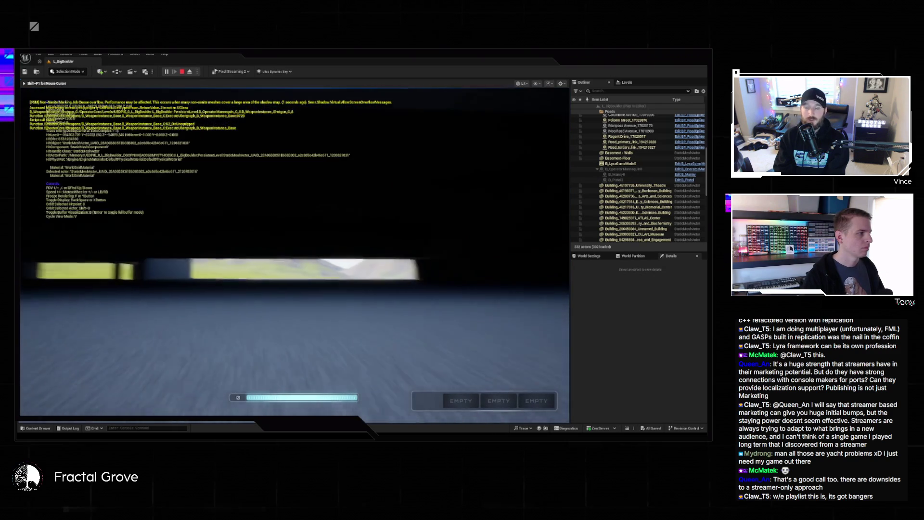
key("w")
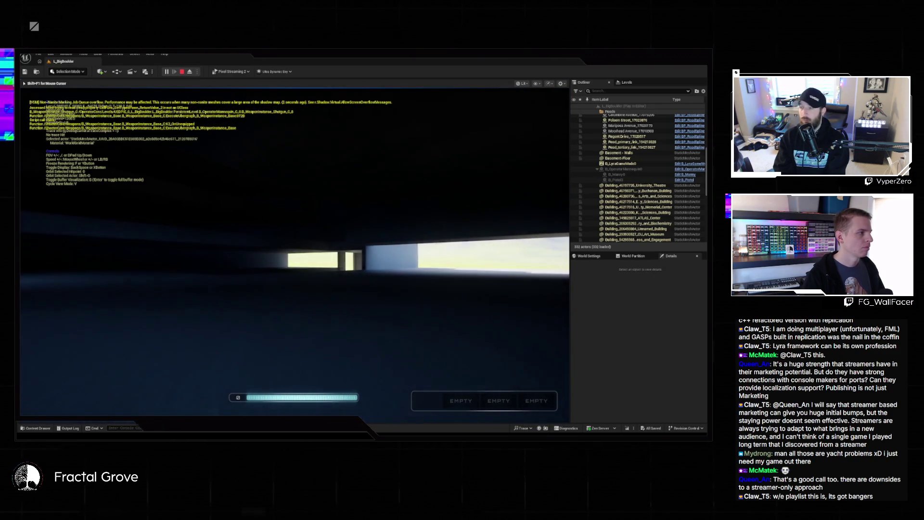
key("w")
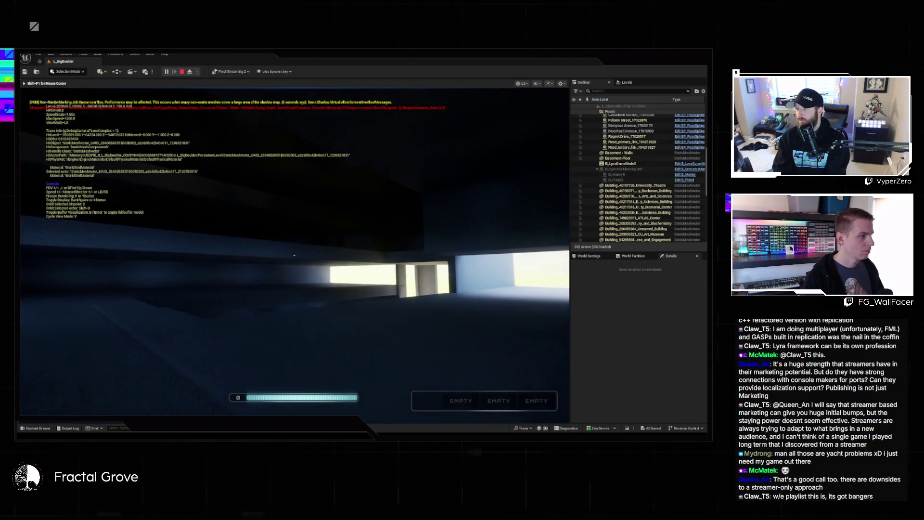
key("w")
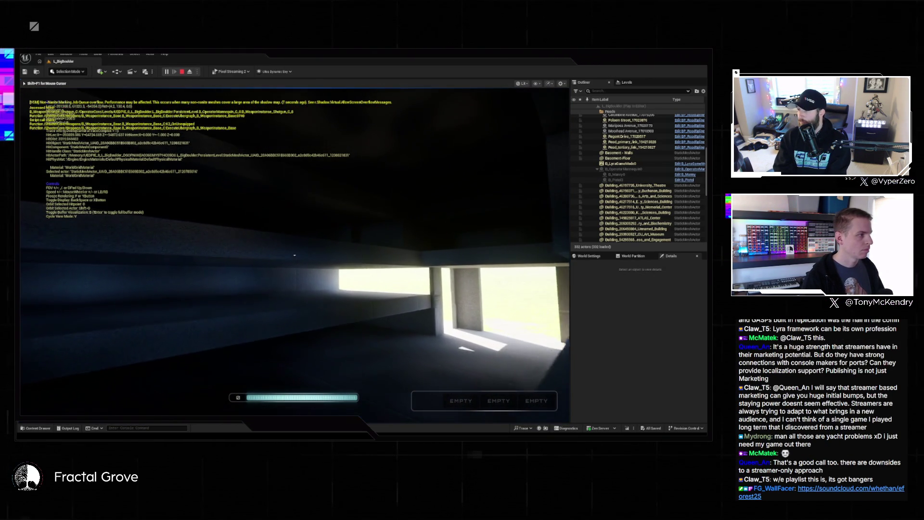
Cycle view modes through Unlit and Reflections back to Lit, then show the buffer visualization grid
key("o")
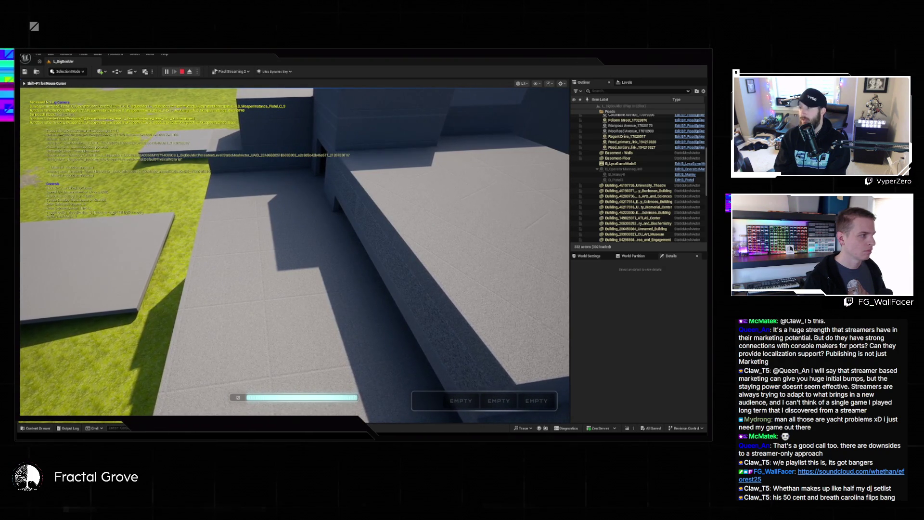
key("v")
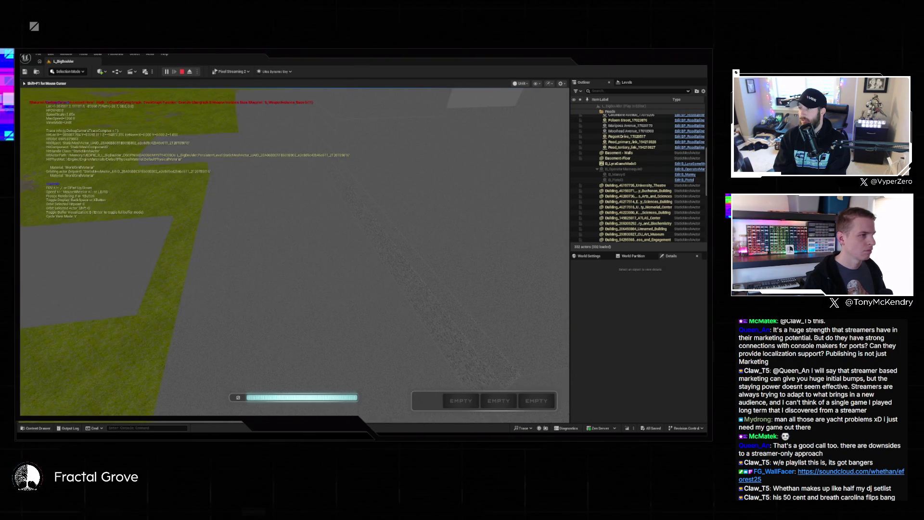
key("v")
key("v")
key("v")
key("v")
key("v")
key("v")
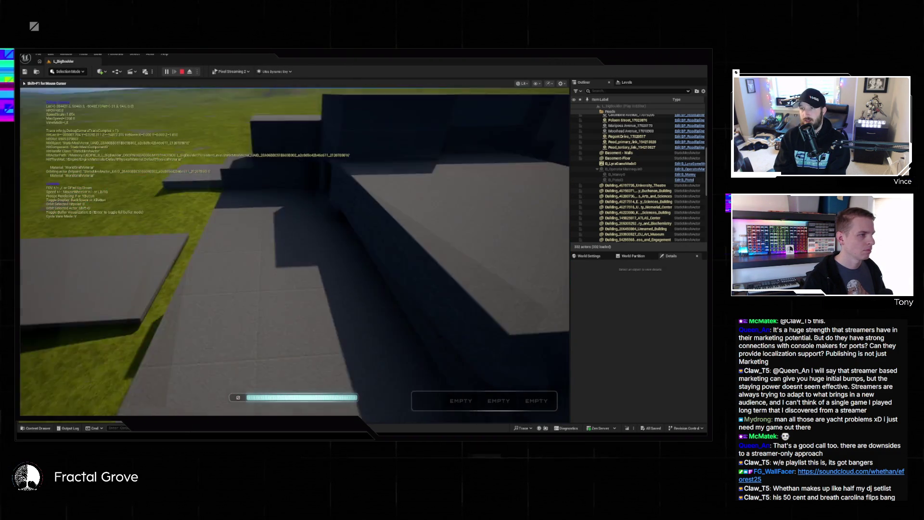
key("v")
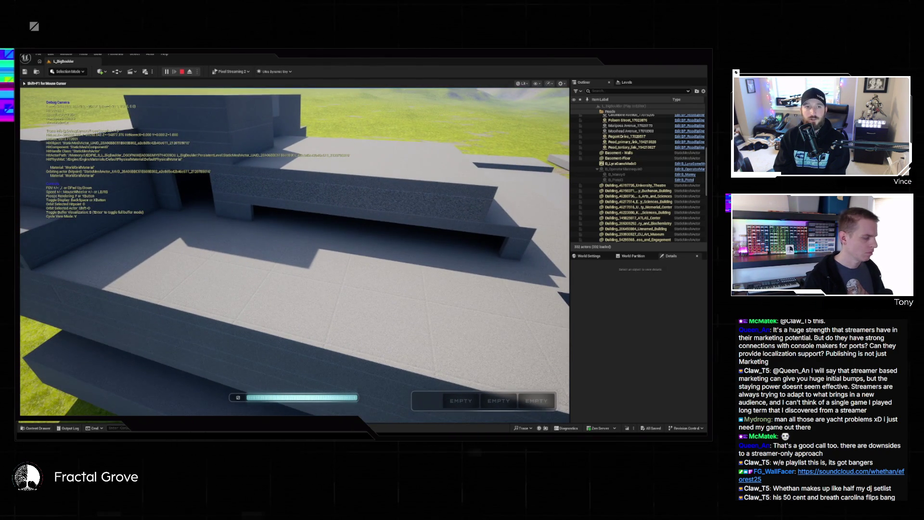
key("b")
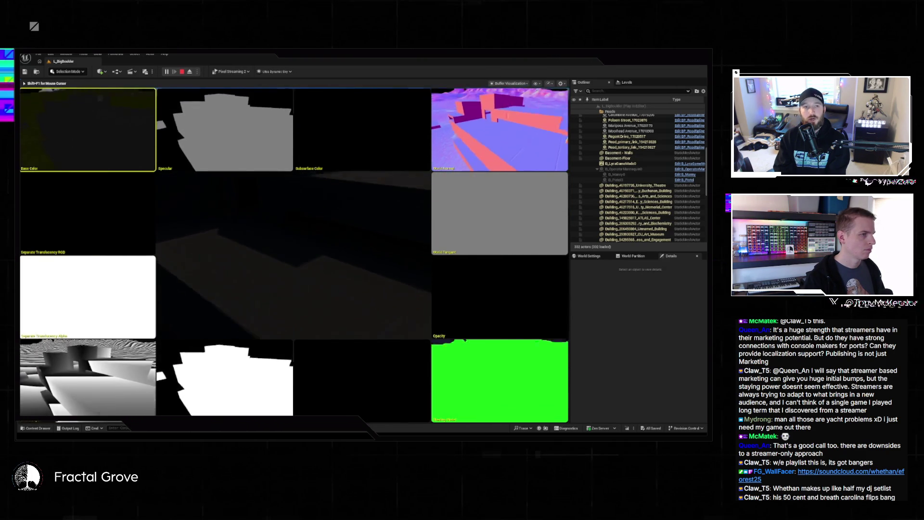
Exit the buffer grid back to the lit view and bring up the pause menu
key("b")
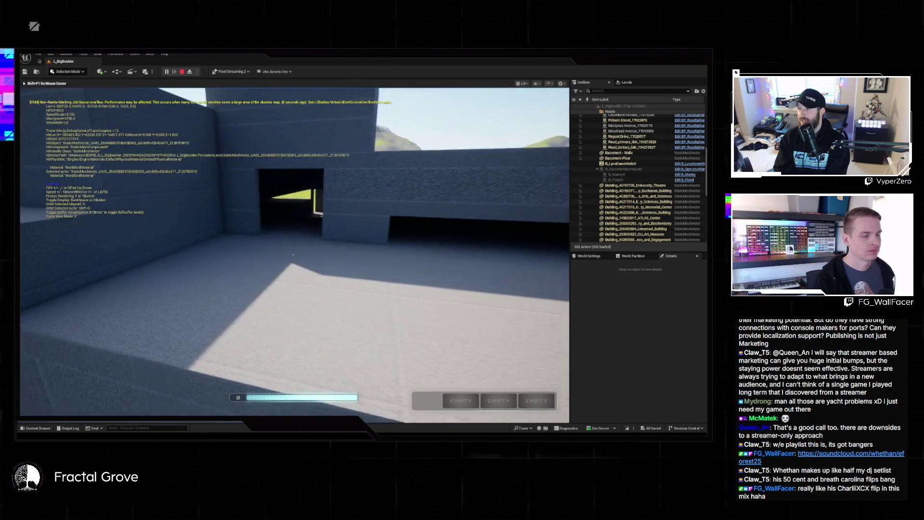
key("Escape")
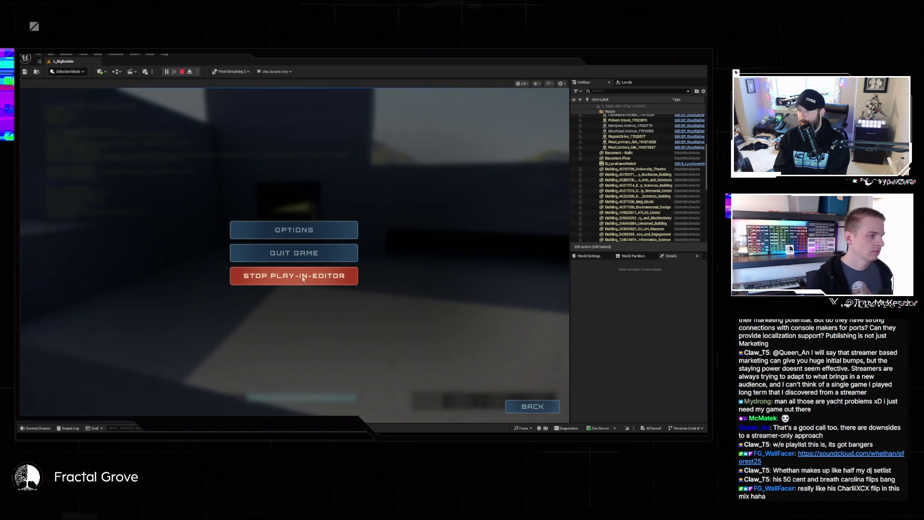
Choose Stop Play-In-Editor and dismiss the Accessed None message log
left_click(301, 275)
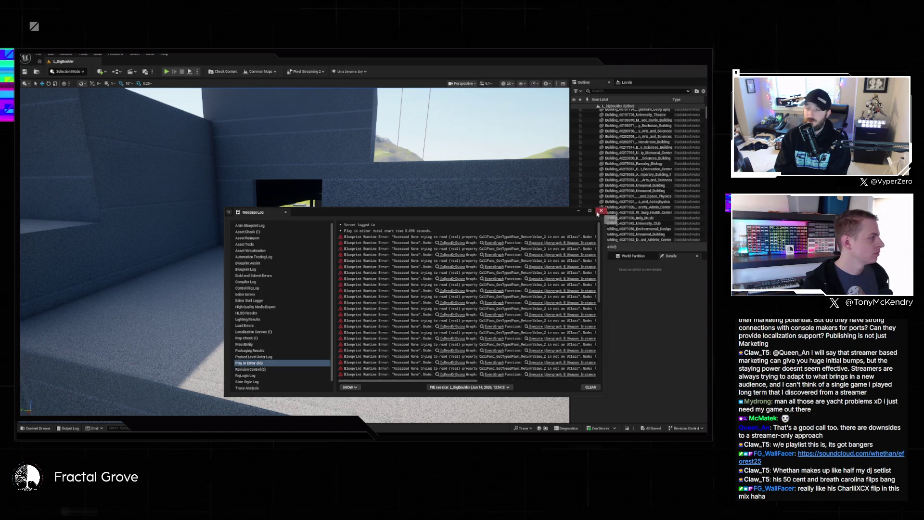
left_click(601, 210)
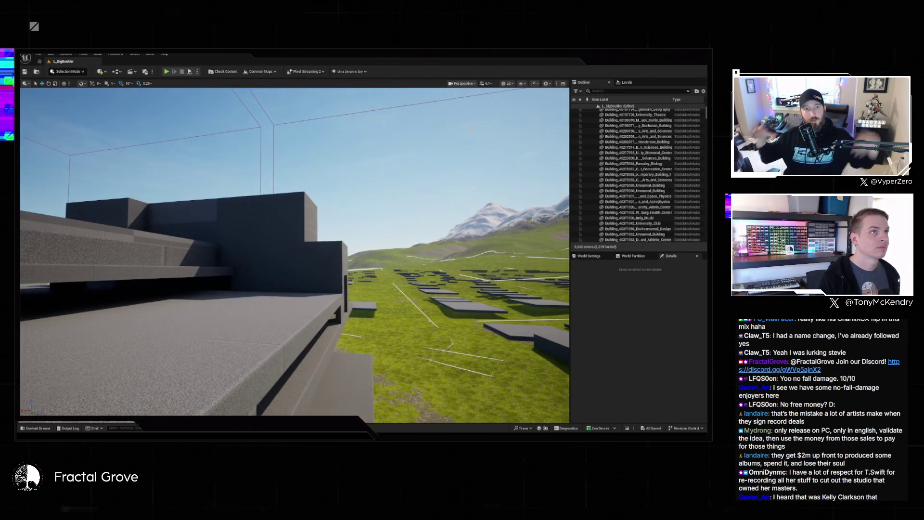
Move the PlayerStart to the camera view above the hills and start Play In Editor
key("super")
key("super")
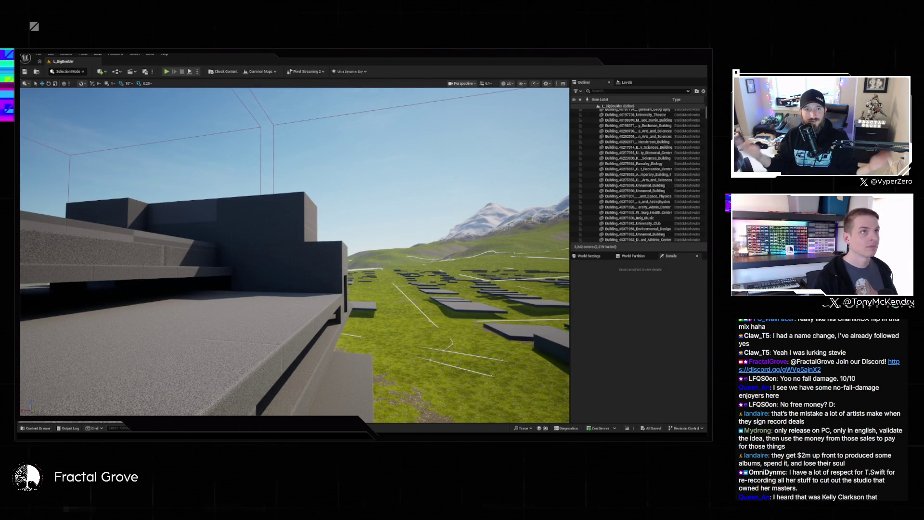
key("grave")
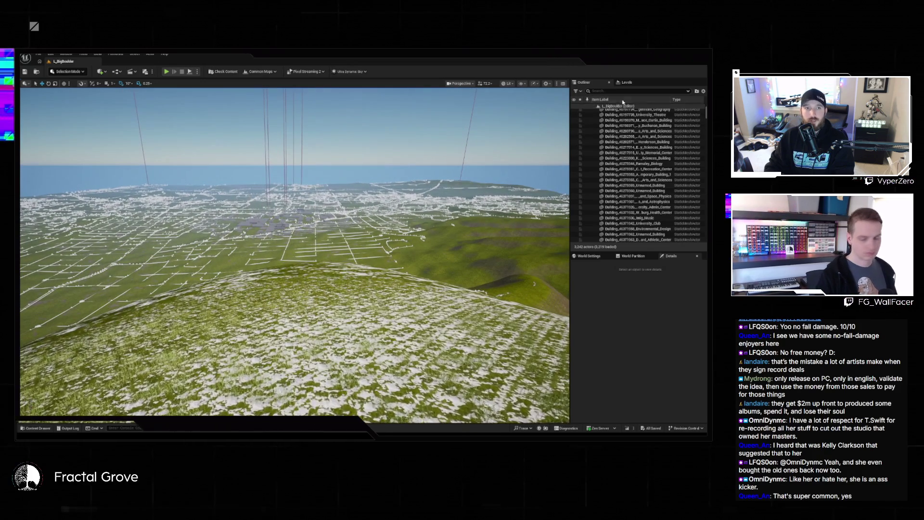
type("playe")
left_click(632, 111)
right_click(631, 113)
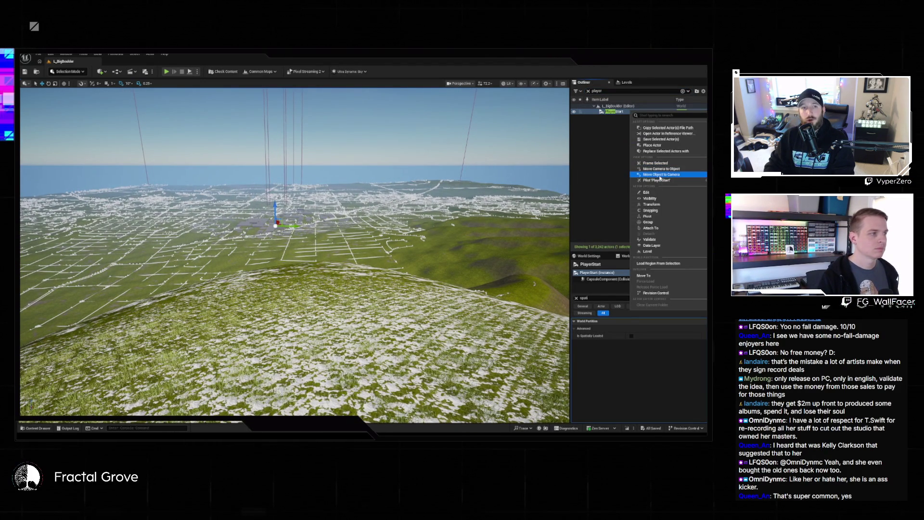
left_click(659, 176)
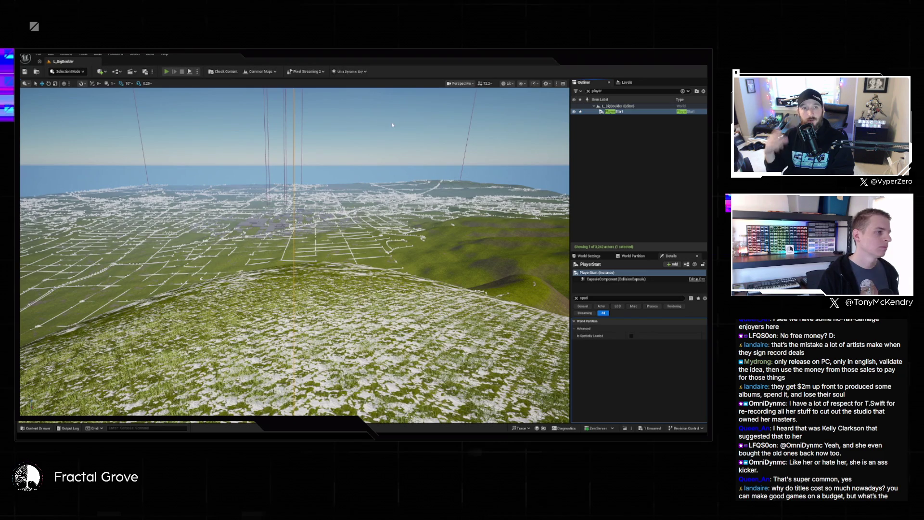
key("alt+p")
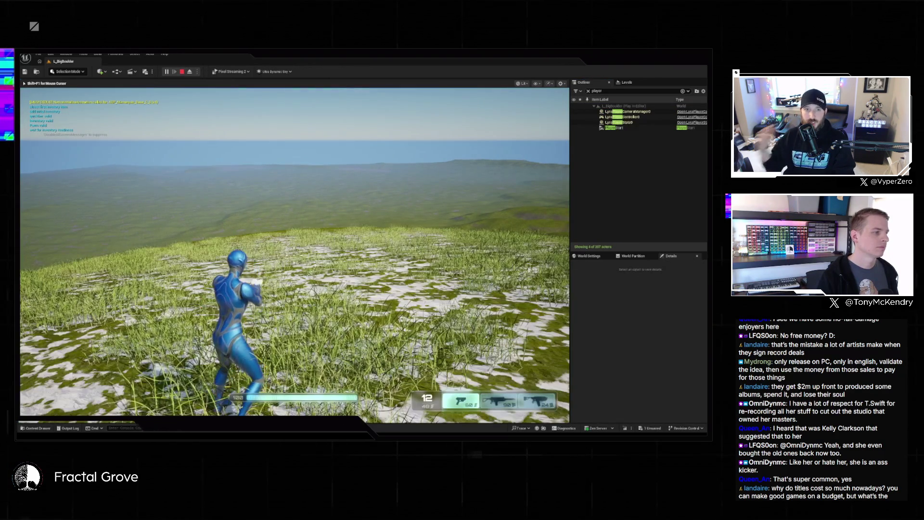
Run the character across the snowy and grassy hills, switching to the rifle
key("w")
key("w")
key("w")
key("w")
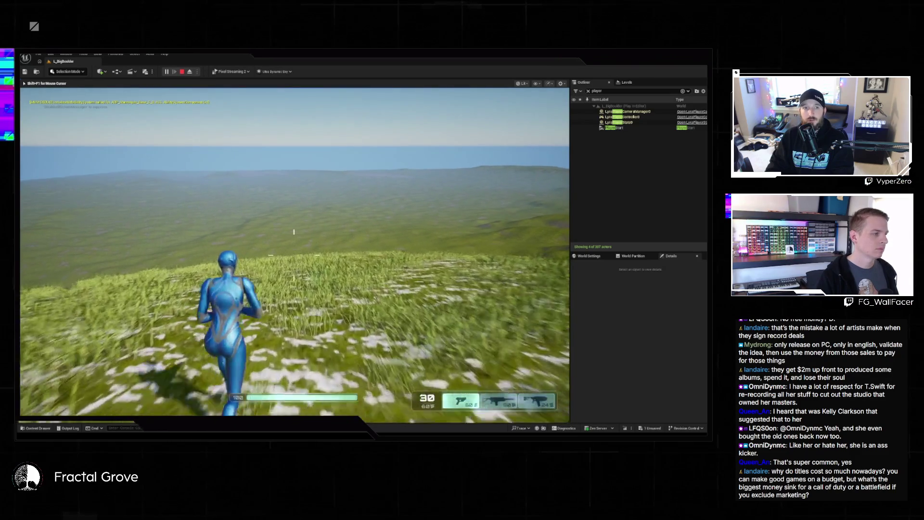
key("w")
key("2")
key("w")
key("w")
key("w")
key("w")
key("w")
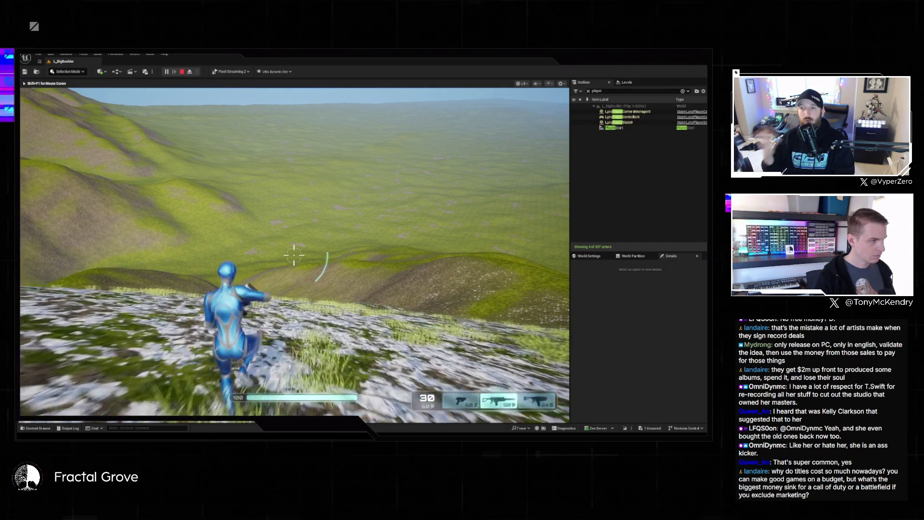
key("w")
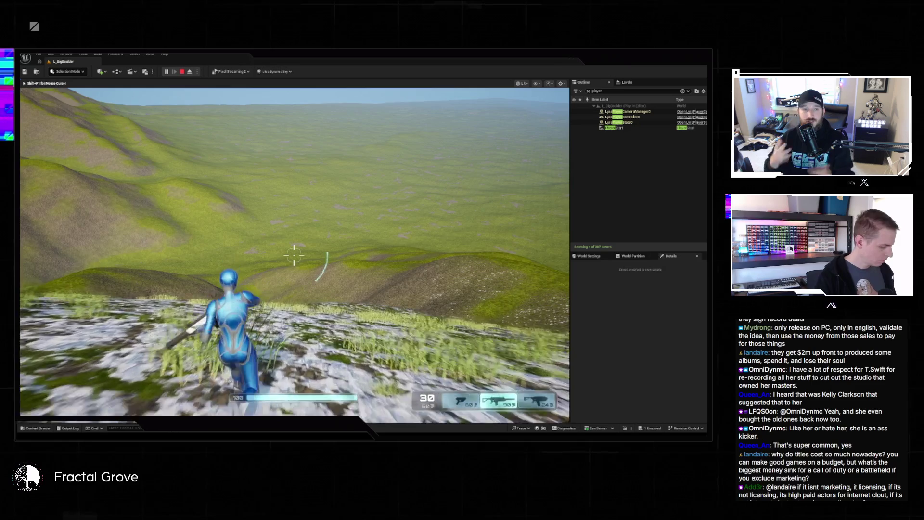
key("w")
key("w")
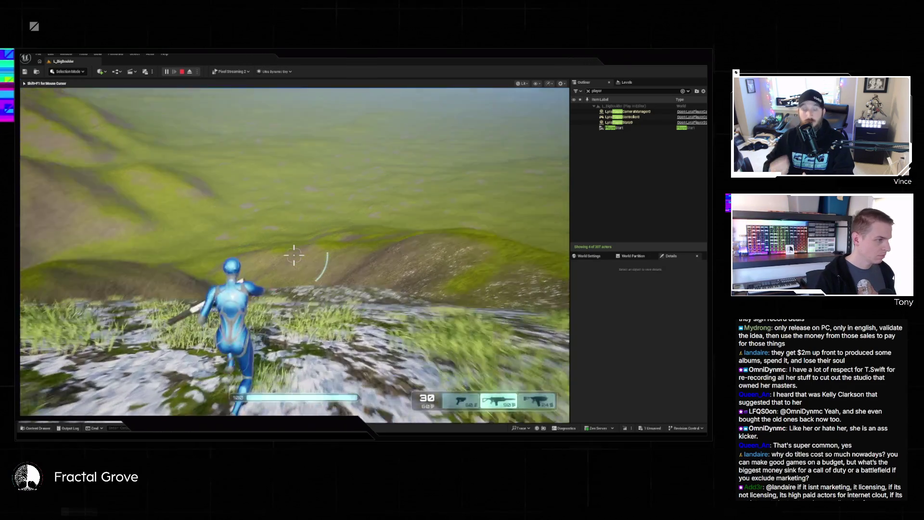
Equip the third weapon and run across the rocky slope toward the large hill
key("3")
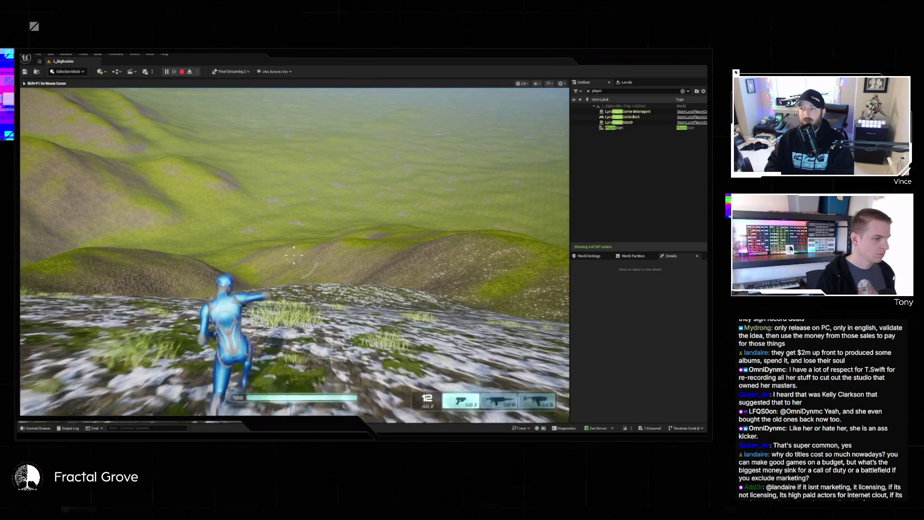
key("w")
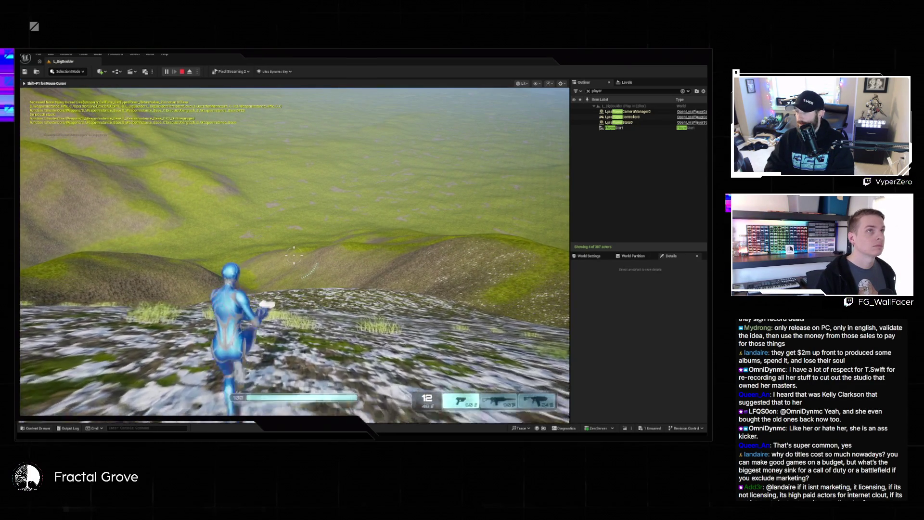
key("w")
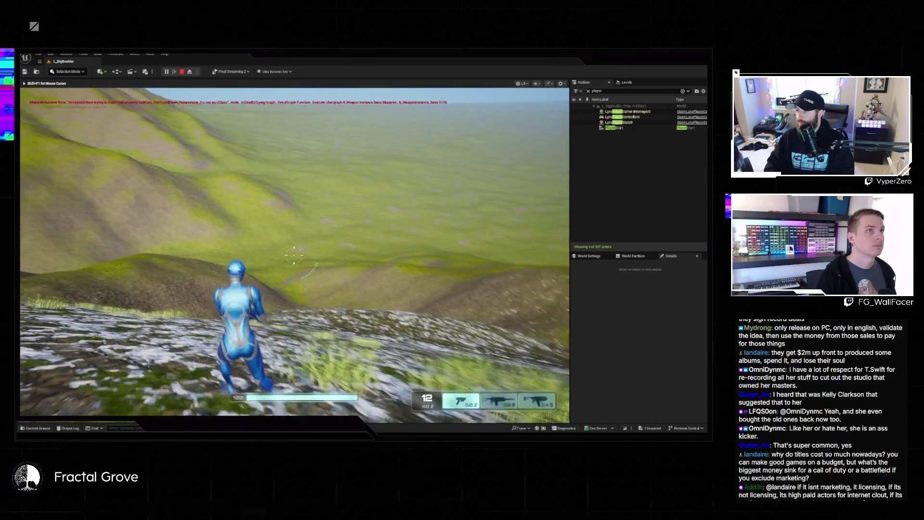
key("w")
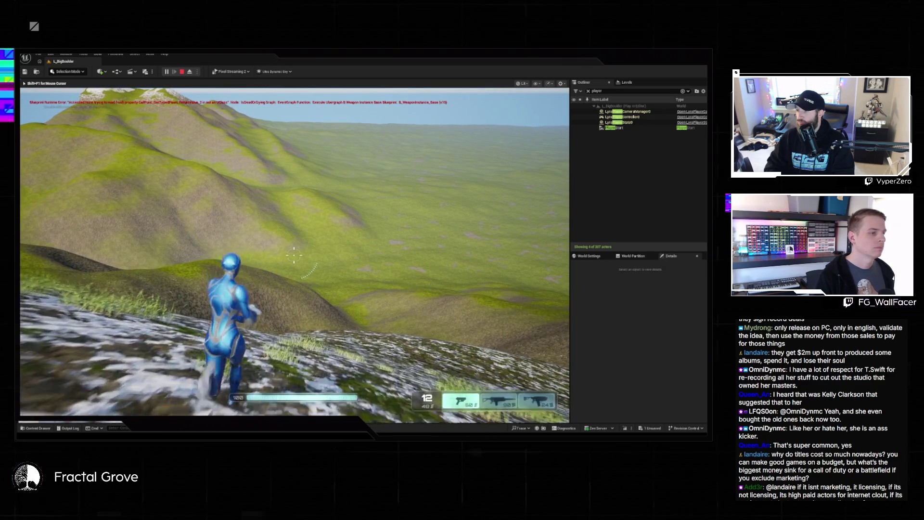
key("w")
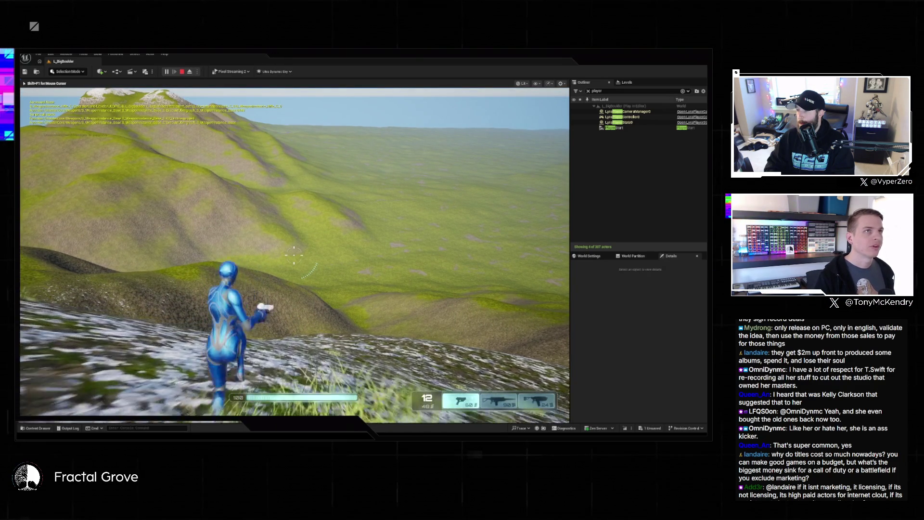
key("w")
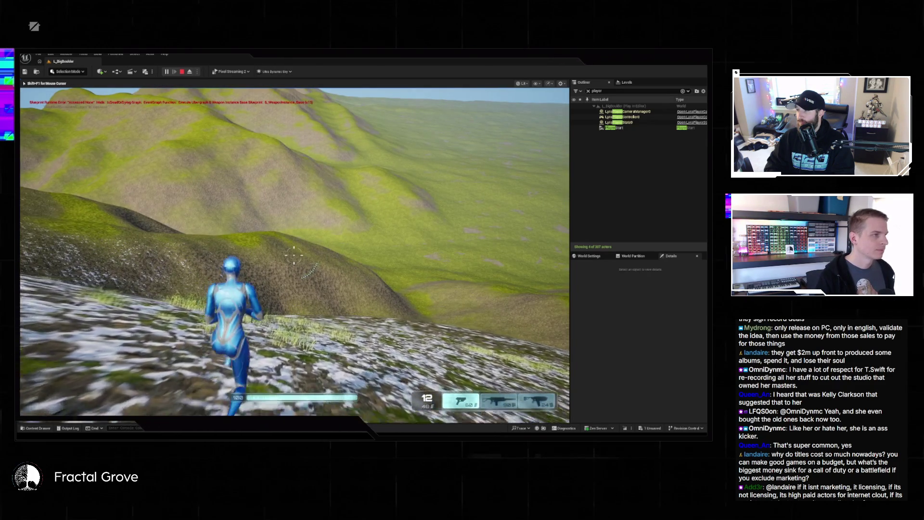
Run over the snowy crest and along the hillside toward the grassy plain
key("w")
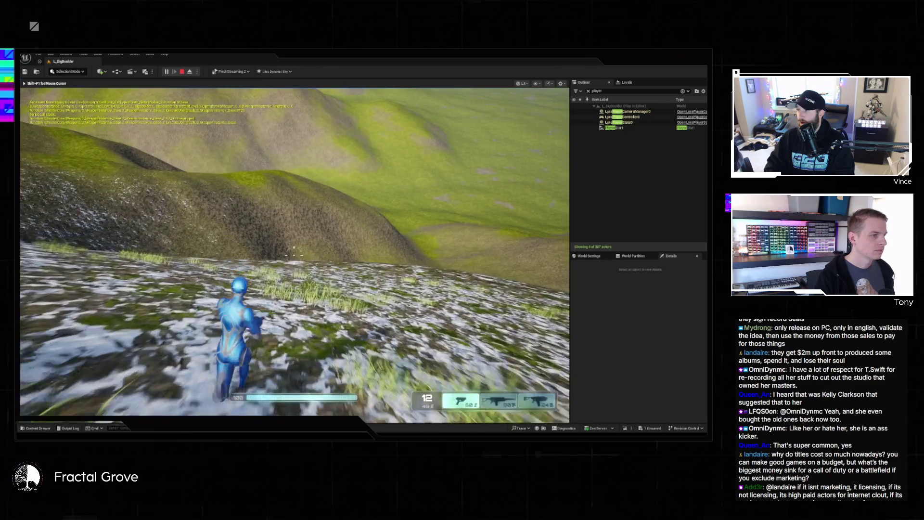
key("w")
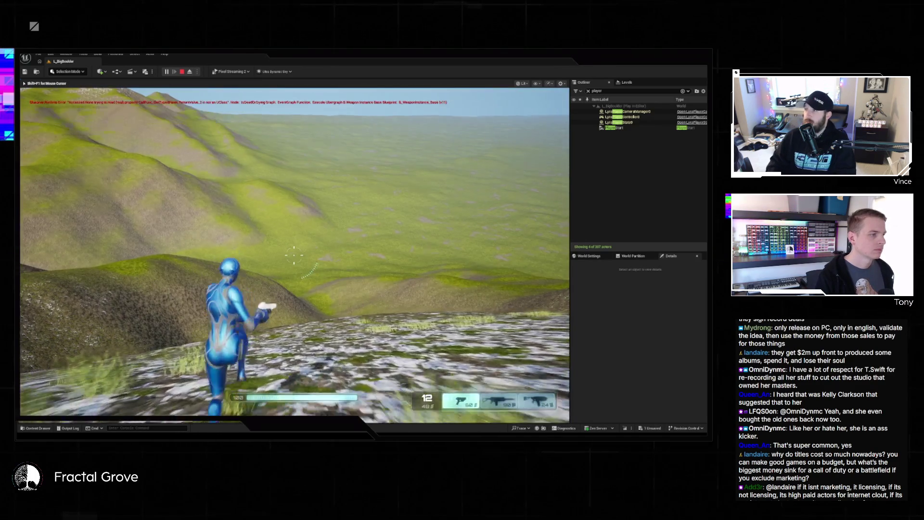
key("w")
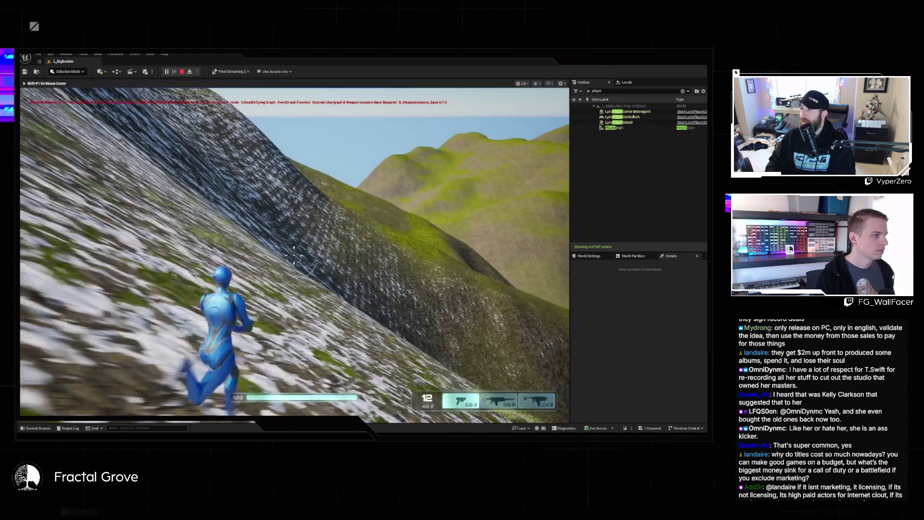
key("w")
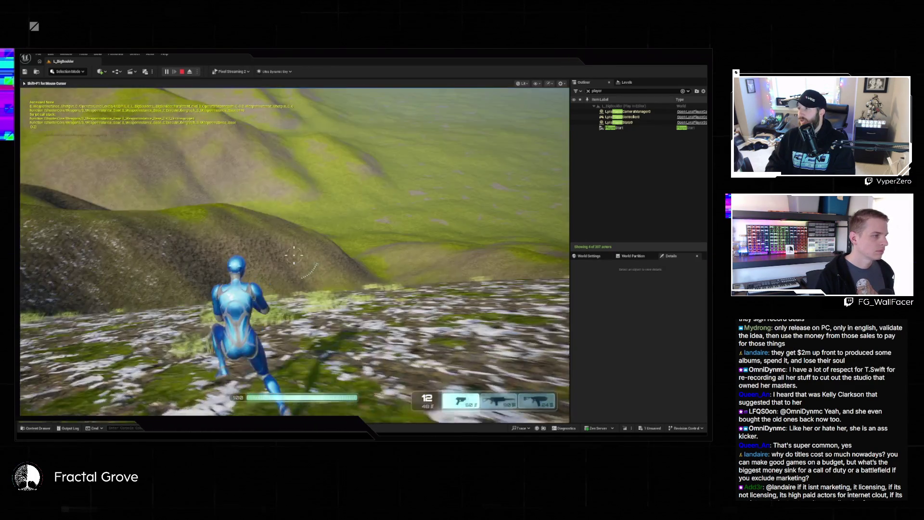
key("w")
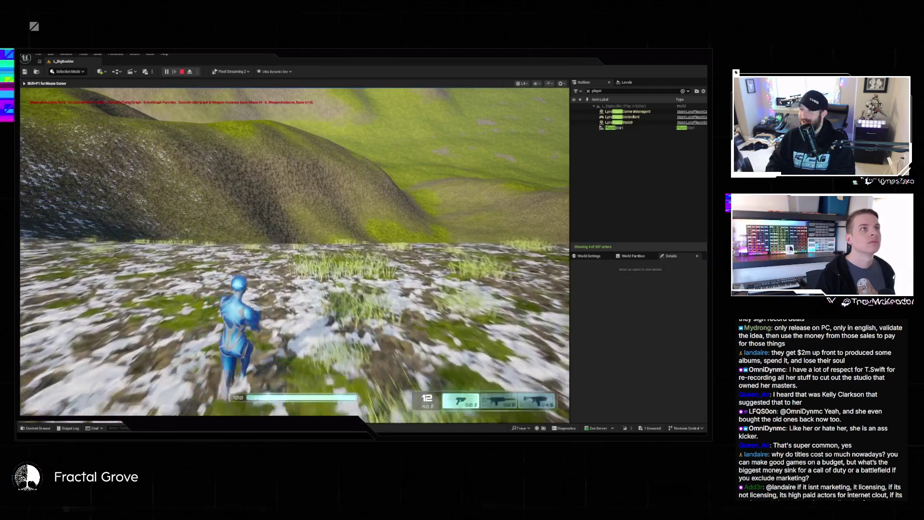
key("w")
key("w")
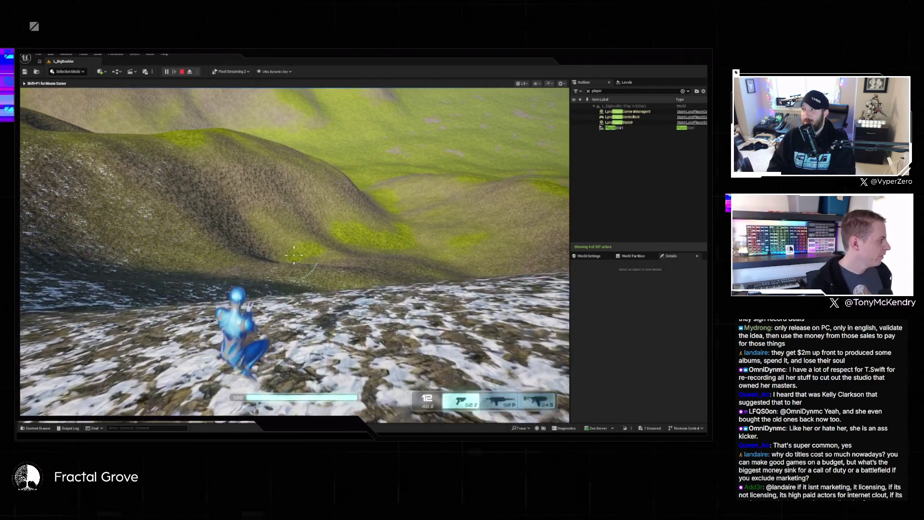
key("super")
key("super")
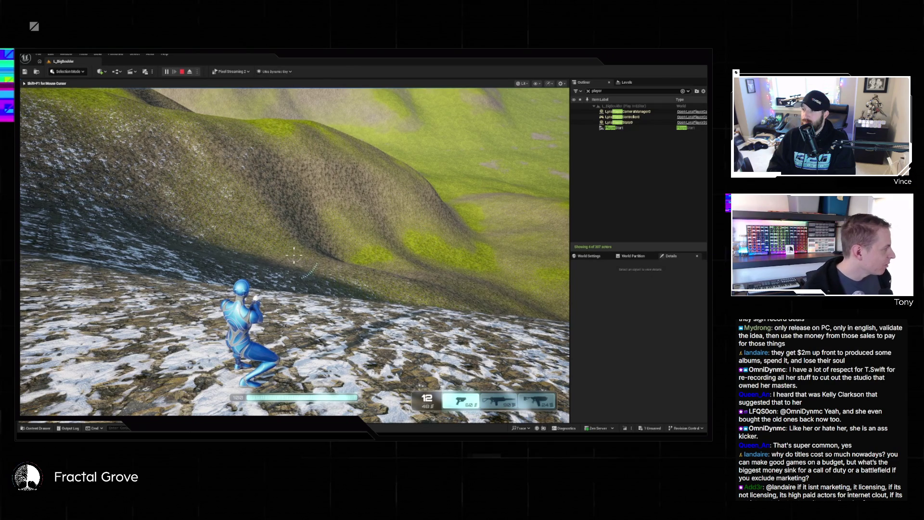
left_click(294, 255)
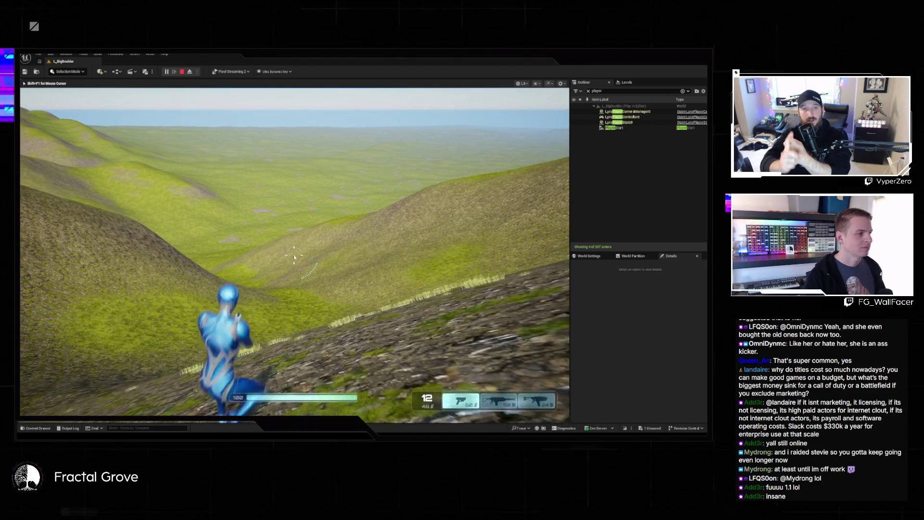
key("Escape")
left_click(310, 272)
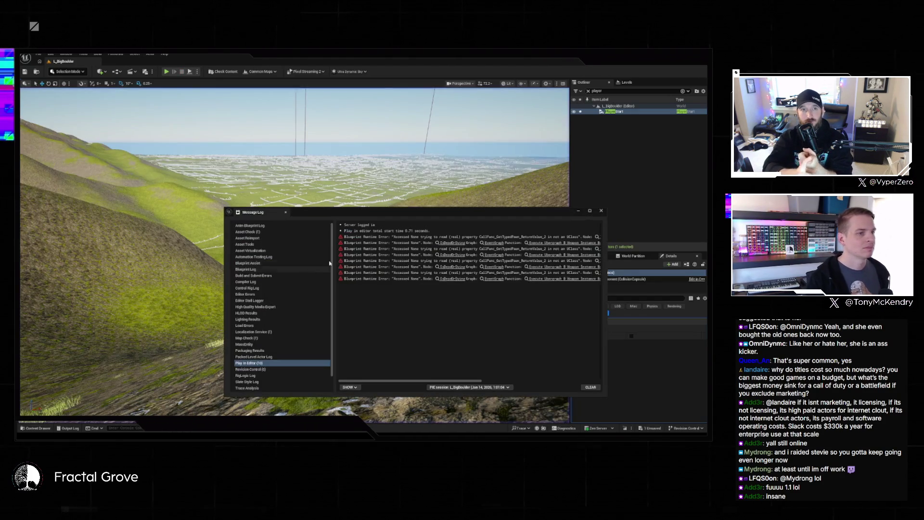
left_click(601, 210)
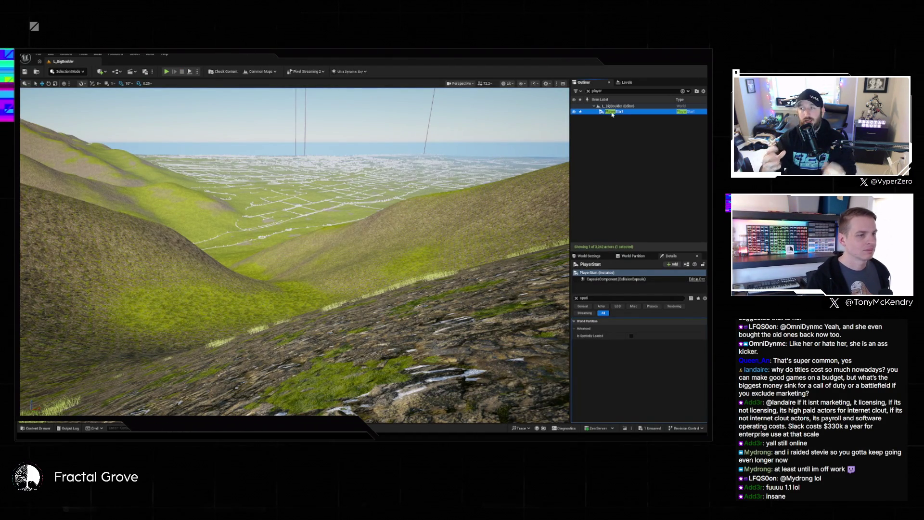
left_click(577, 298)
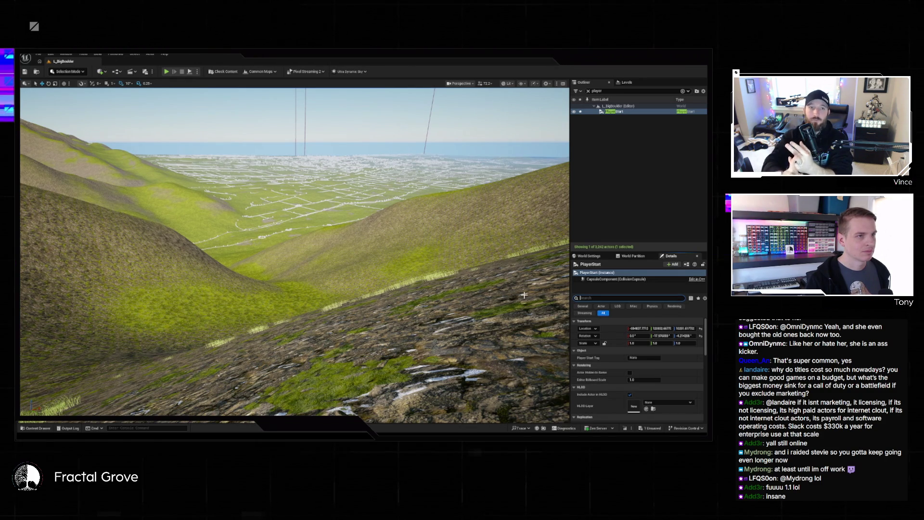
left_click(605, 179)
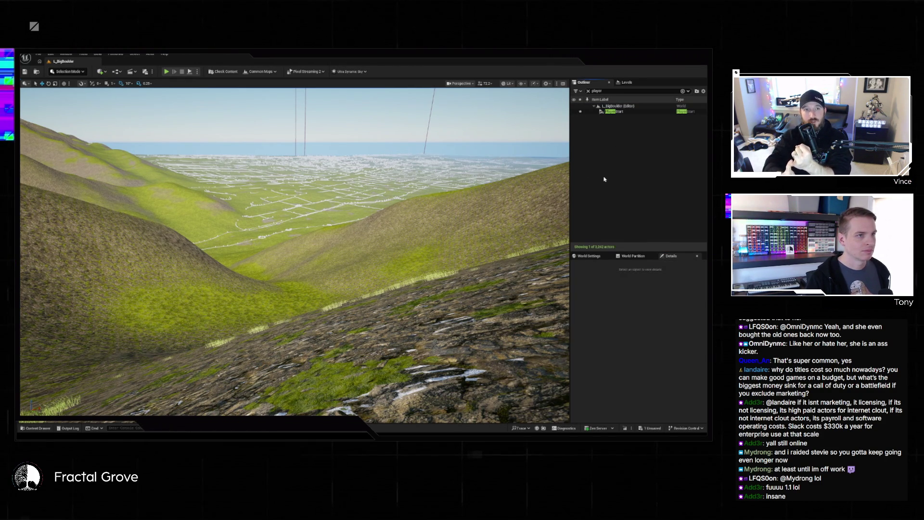
left_click(614, 112)
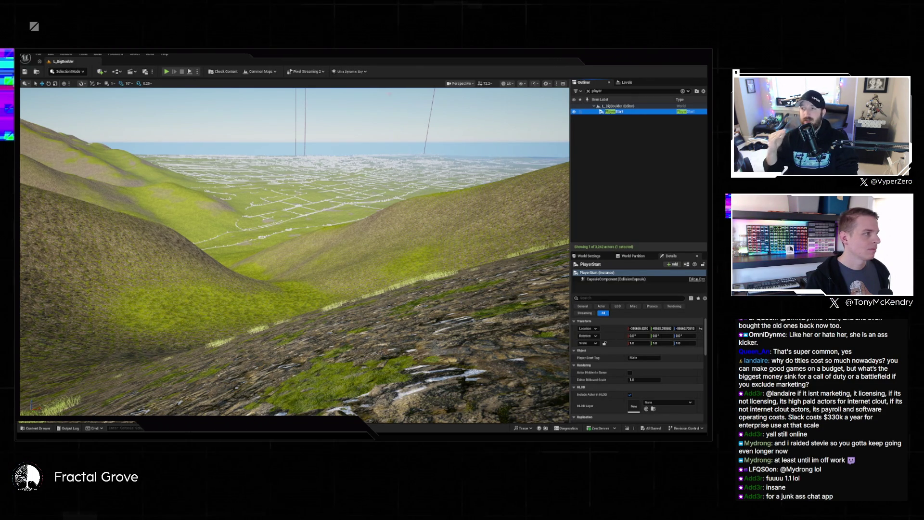
key("alt+p")
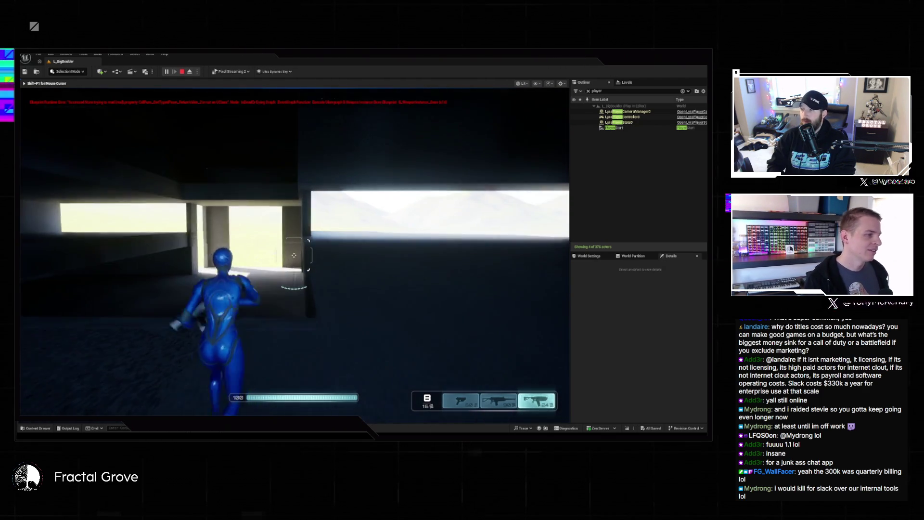
Equip the pistol and move the character out onto the open gravel plain
key("1")
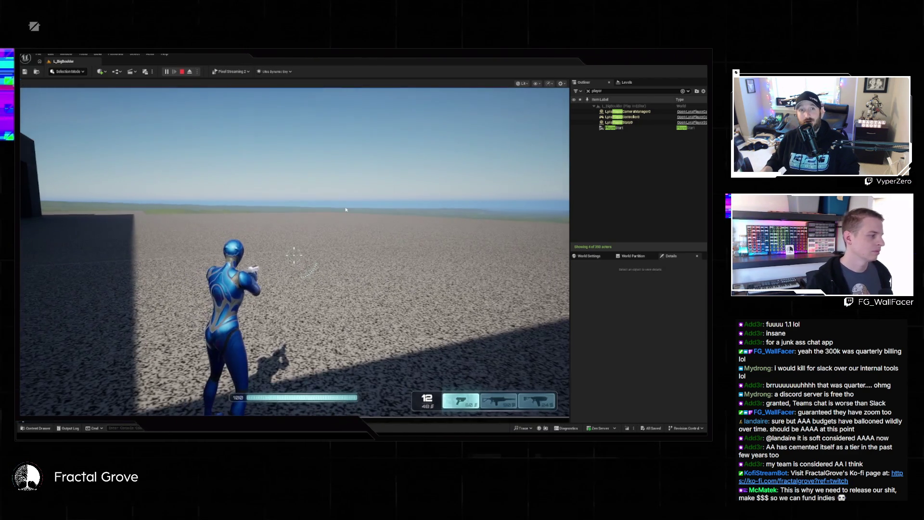
key("grave")
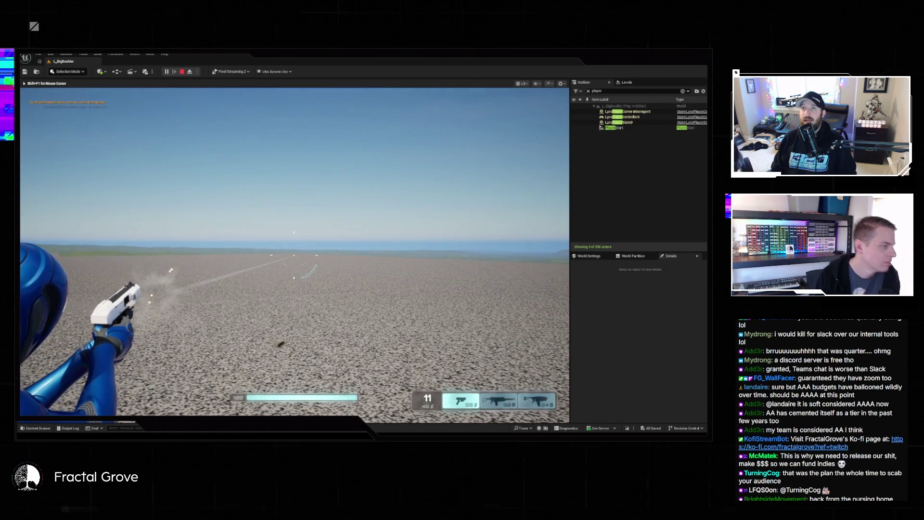
Fire the pistol five times at the open ground, then equip the rifle
left_click(293, 255)
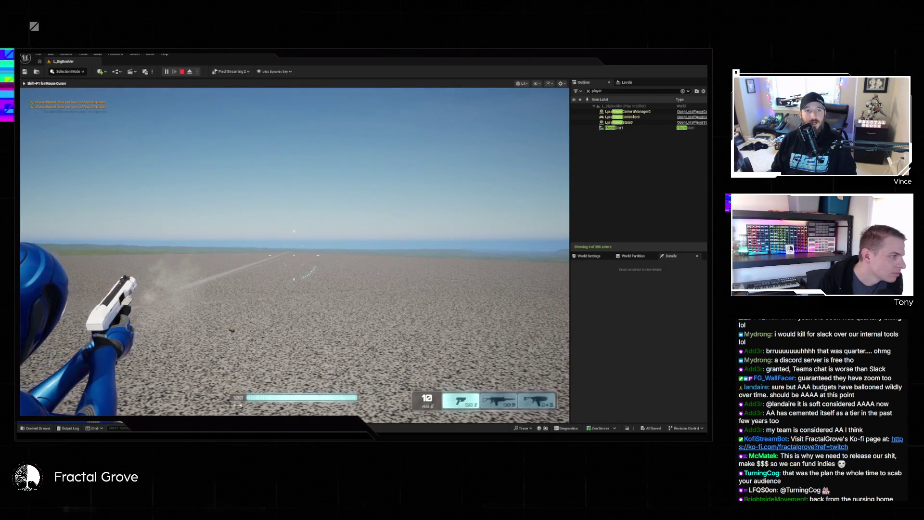
left_click(294, 255)
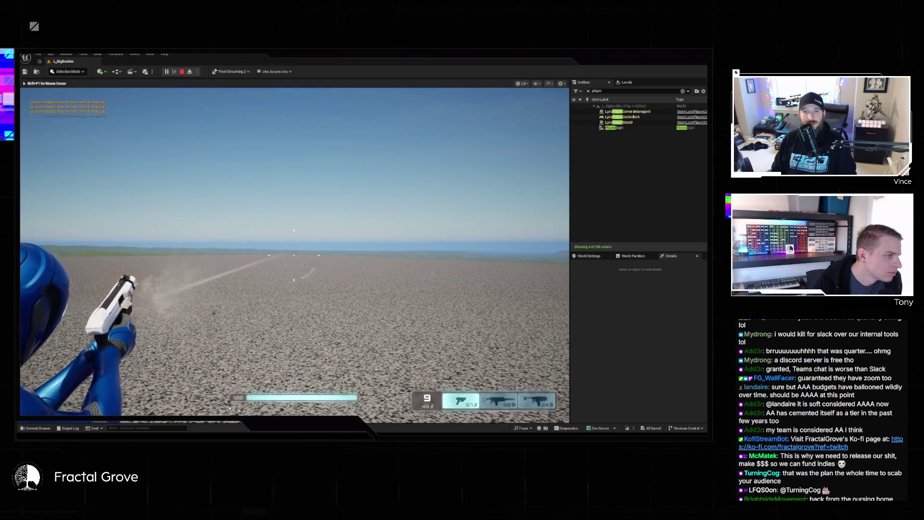
left_click(293, 255)
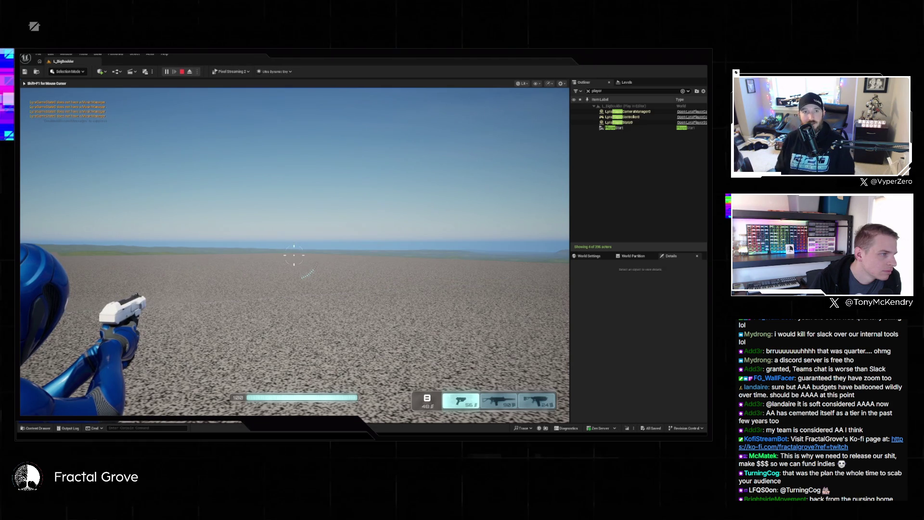
left_click(294, 255)
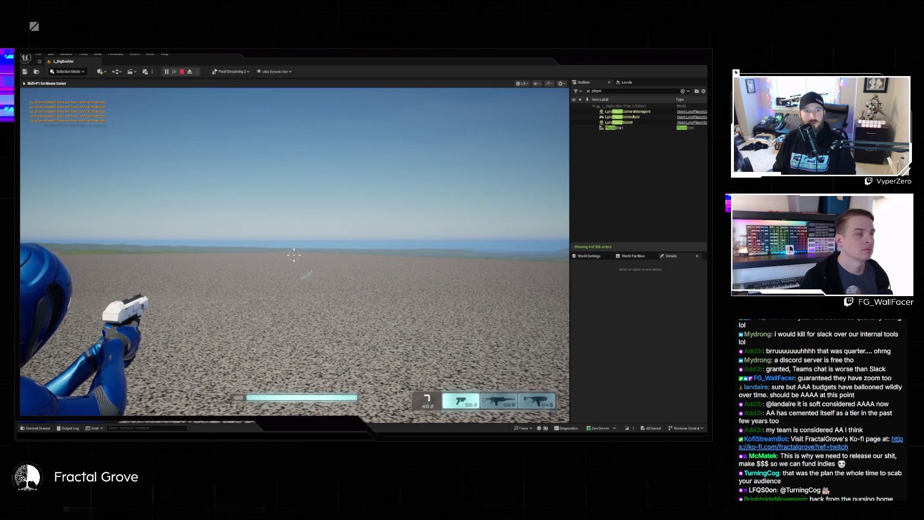
left_click(293, 255)
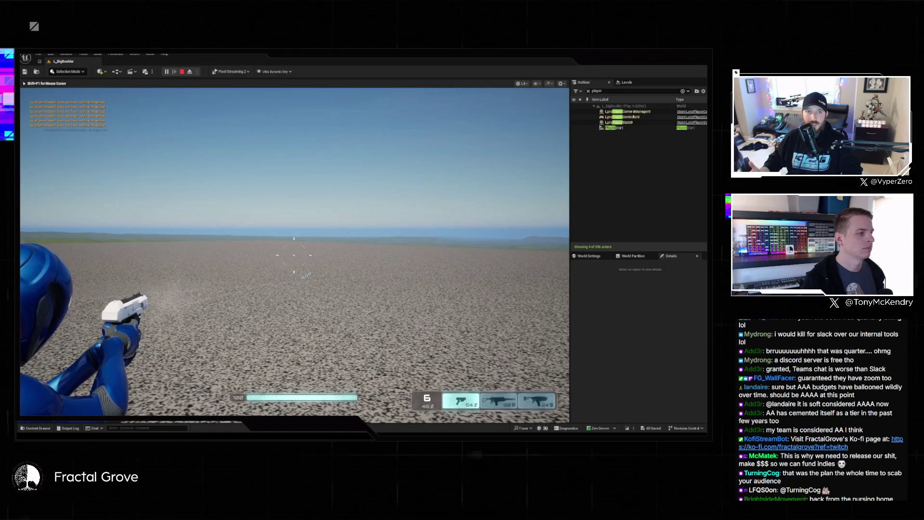
key("2")
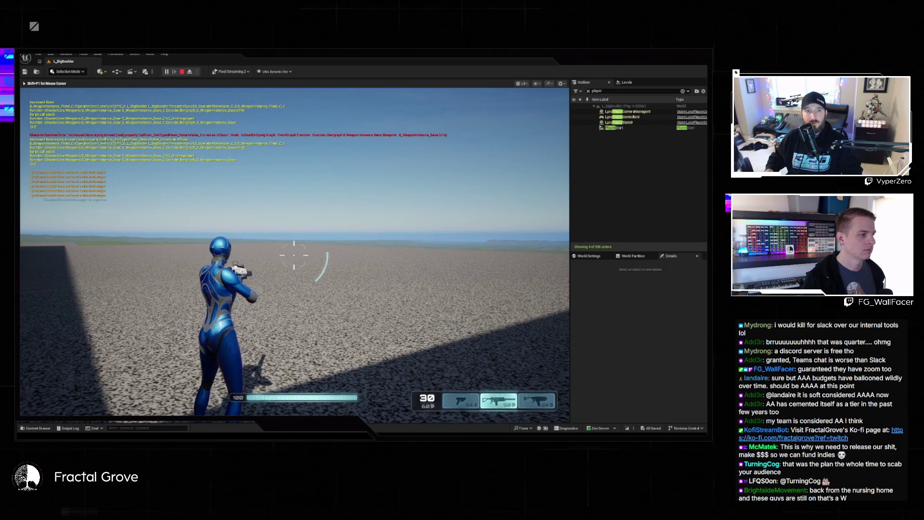
Fire a nine-shot rifle burst, aim over the shoulder, then equip the third weapon
key("a")
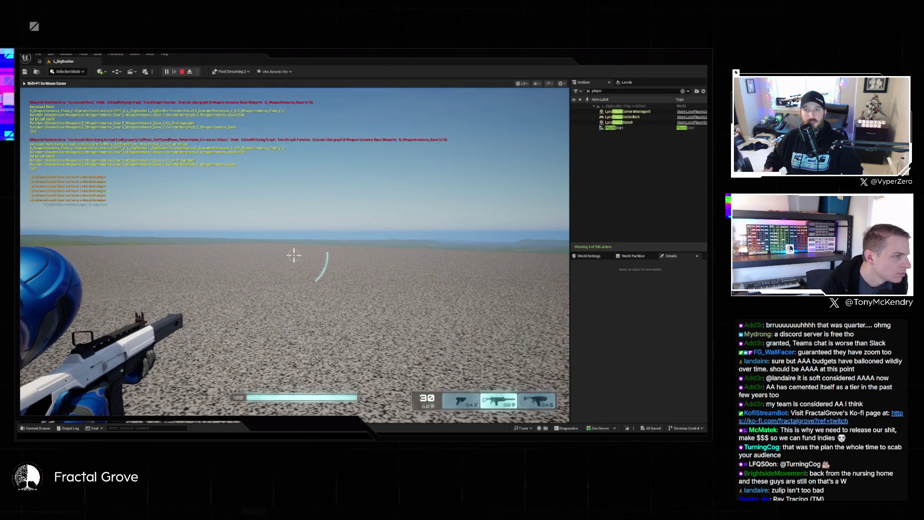
left_click(293, 255)
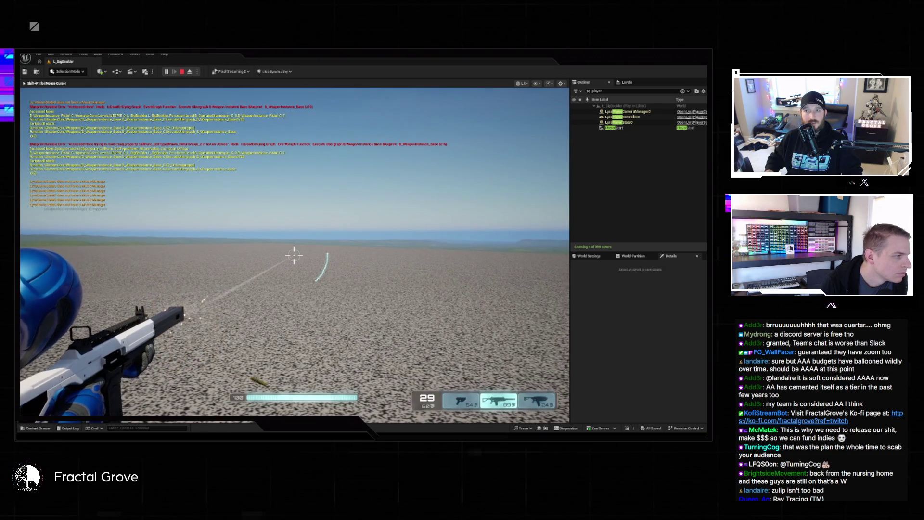
left_click(294, 255)
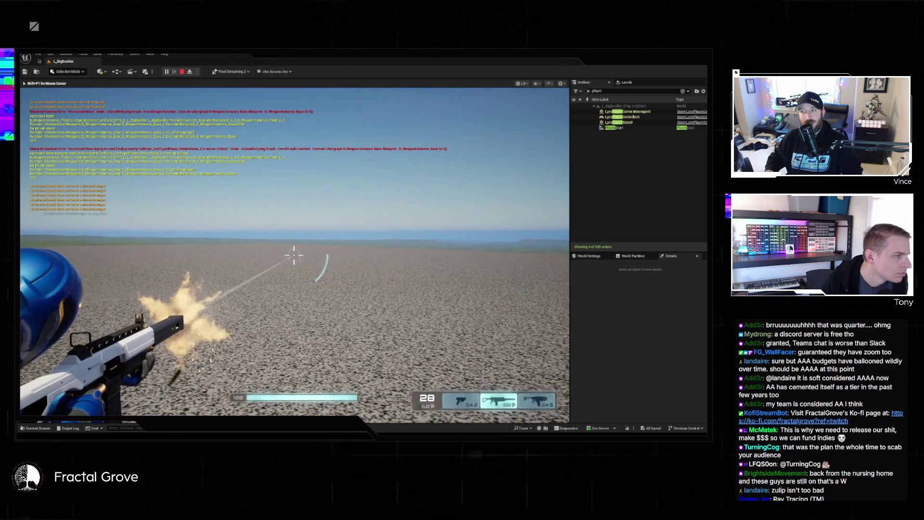
left_click(293, 255)
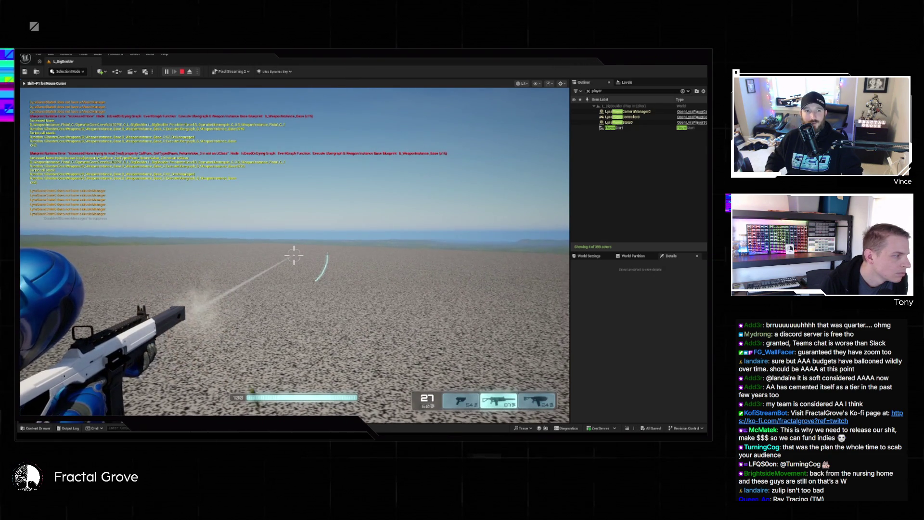
left_click(293, 255)
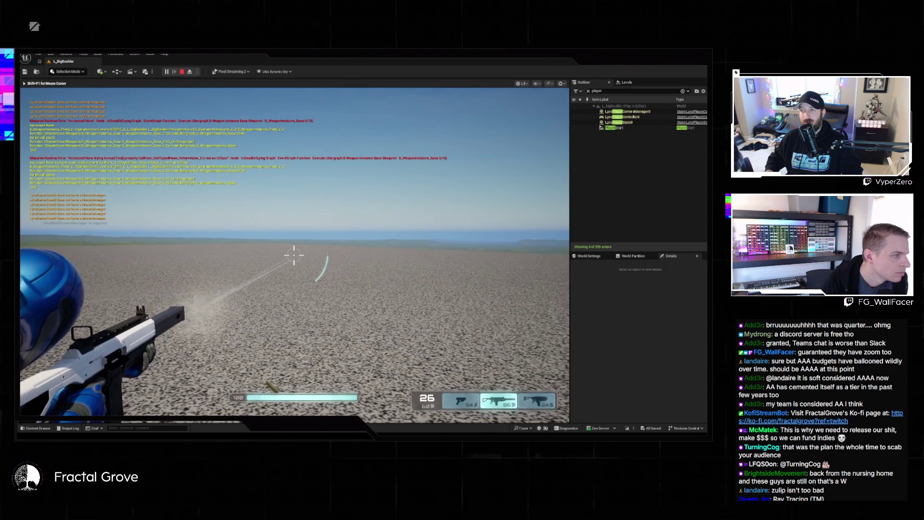
left_click(293, 255)
left_click(293, 255)
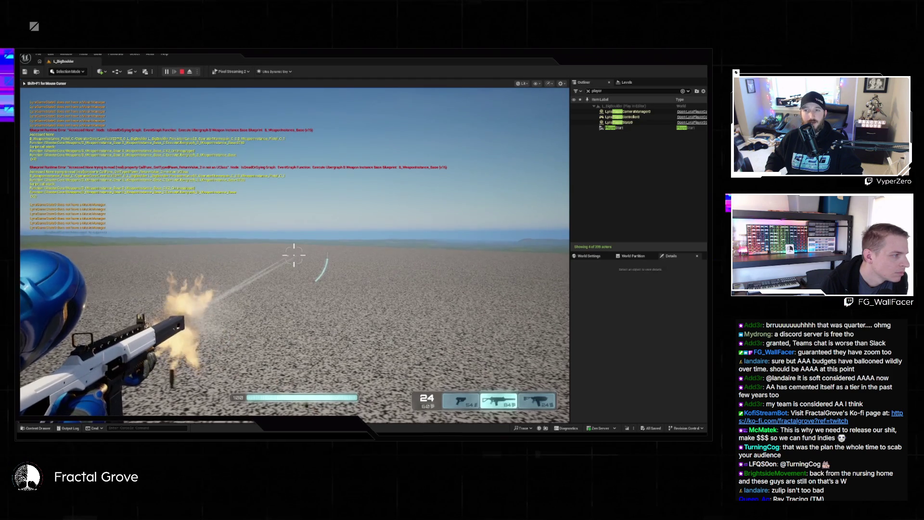
left_click(294, 255)
left_click(294, 255)
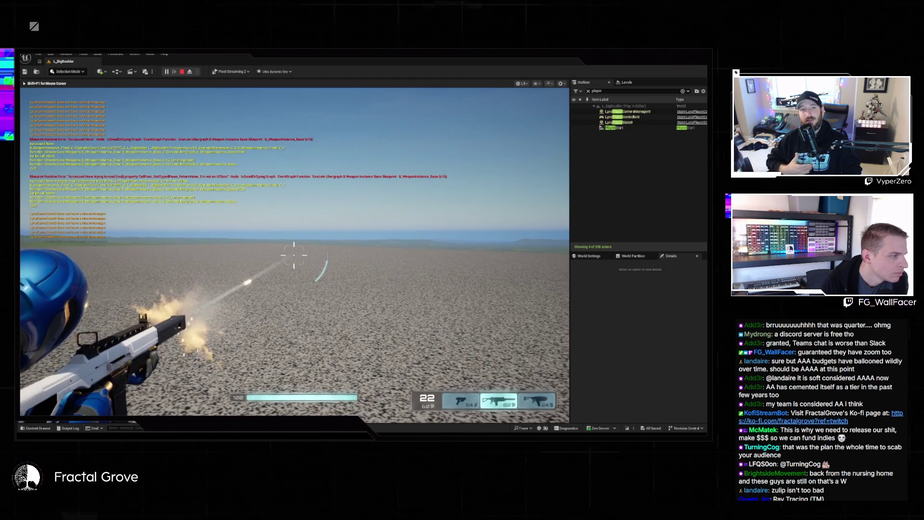
left_click(294, 255)
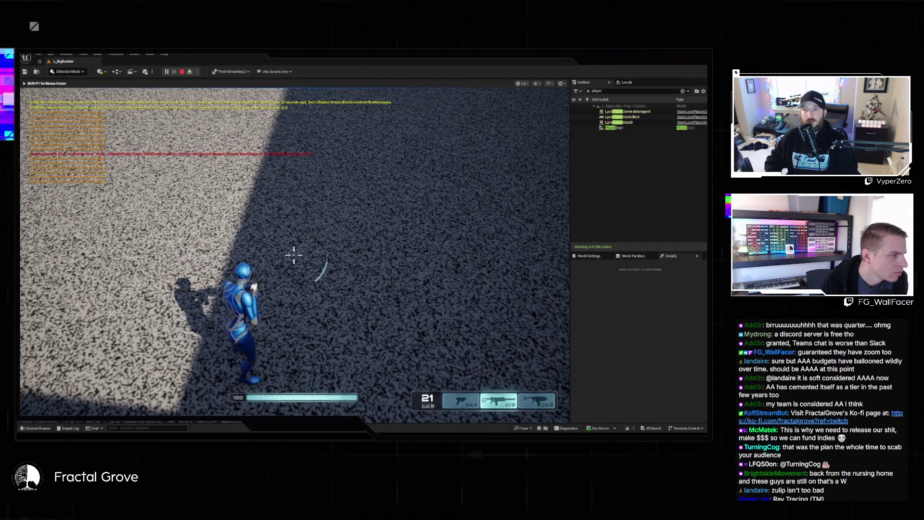
right_click(293, 255)
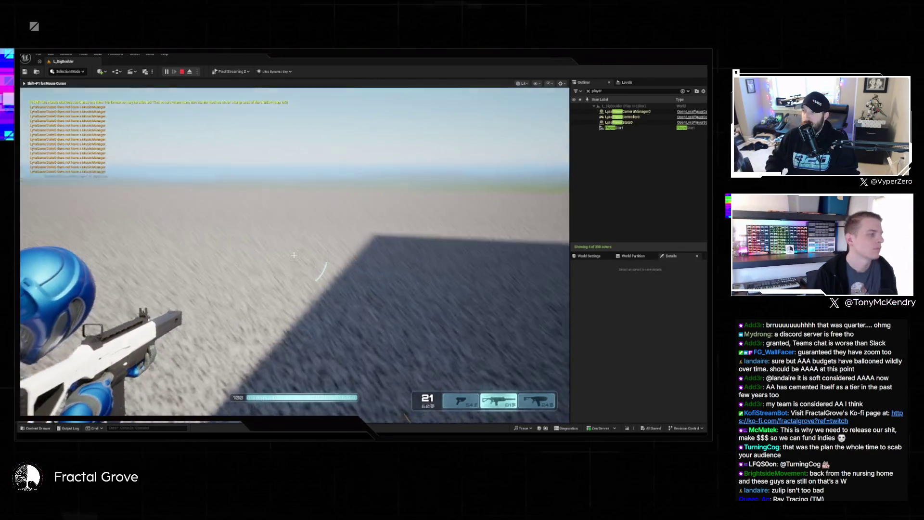
key("3")
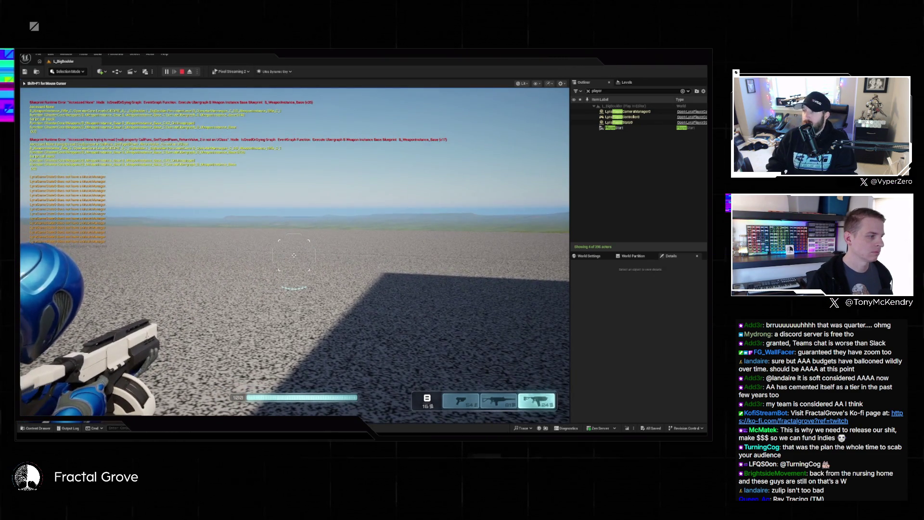
Fire the third weapon six times toward the crosshair and into the sky
left_click(294, 255)
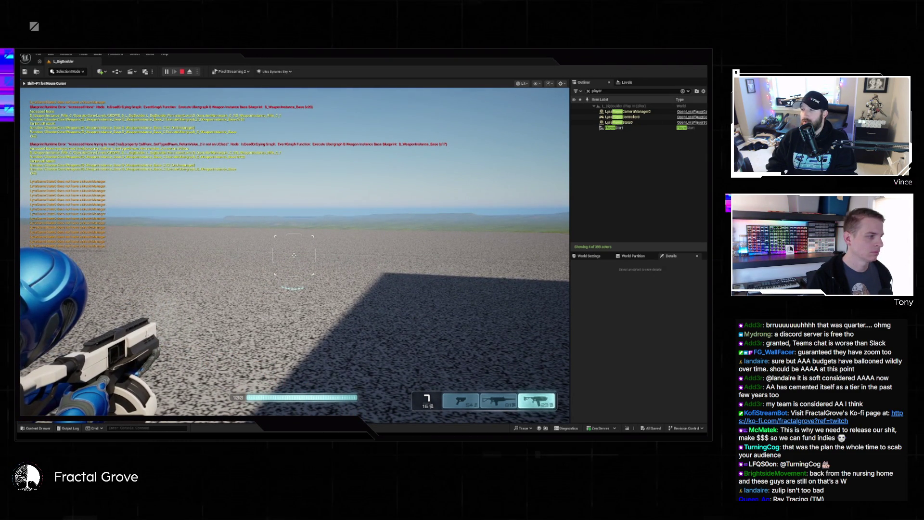
left_click(294, 255)
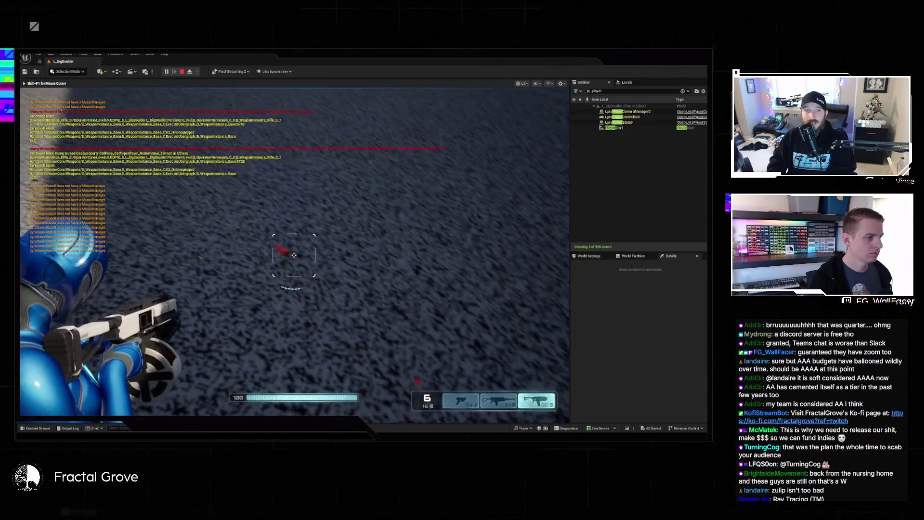
left_click(293, 255)
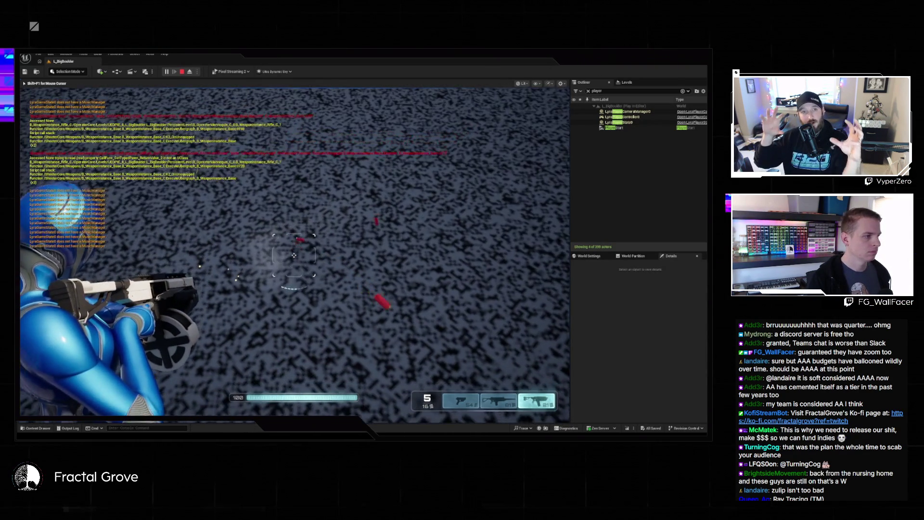
left_click(294, 255)
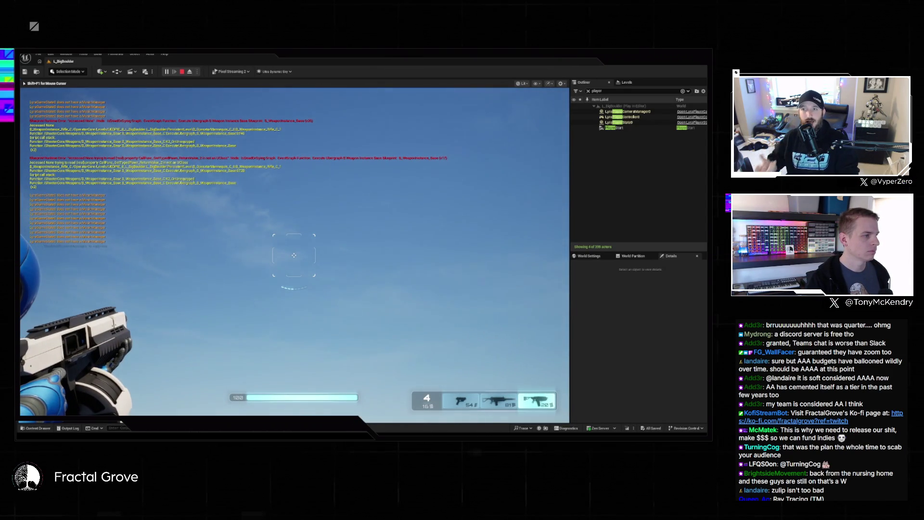
left_click(293, 255)
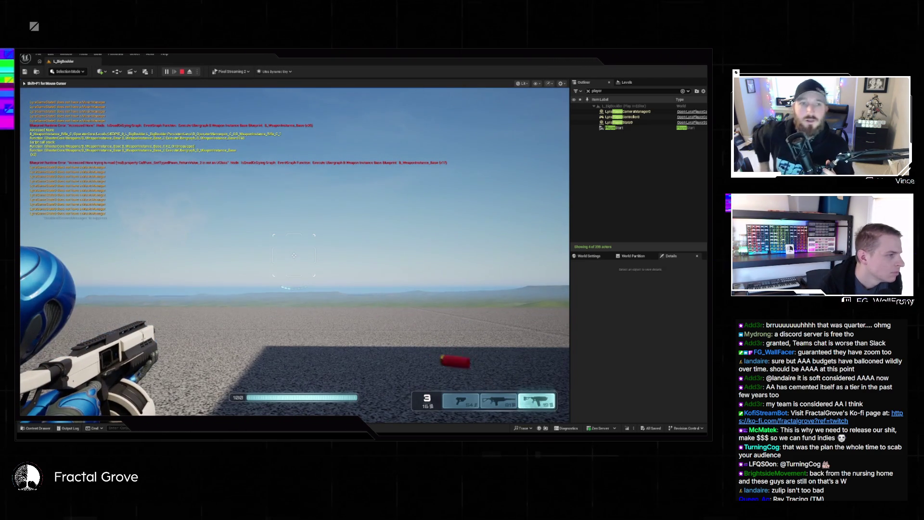
left_click(294, 255)
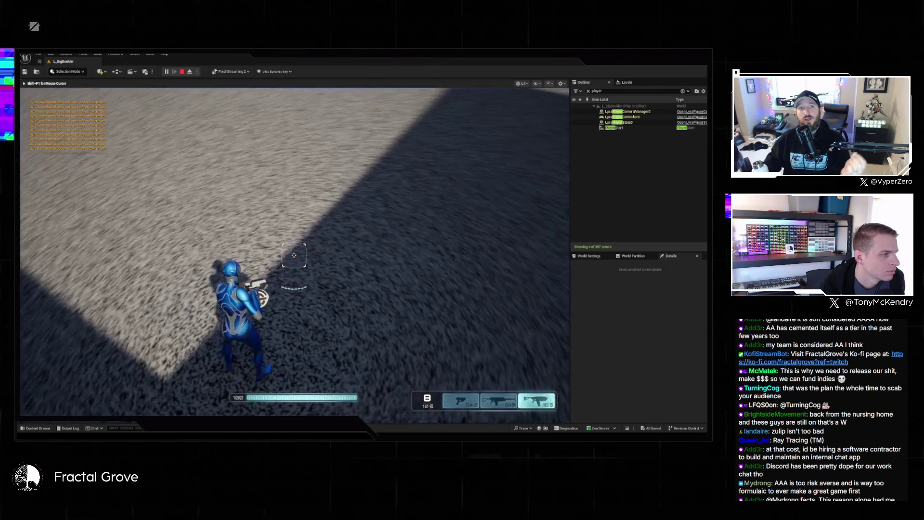
Switch back to the rifle, open the pause menu, and stop the play session
key("r")
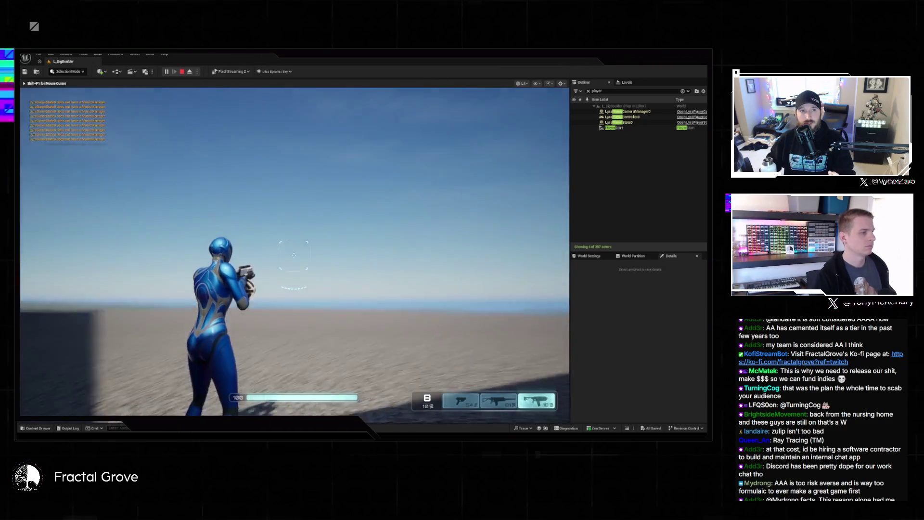
key("2")
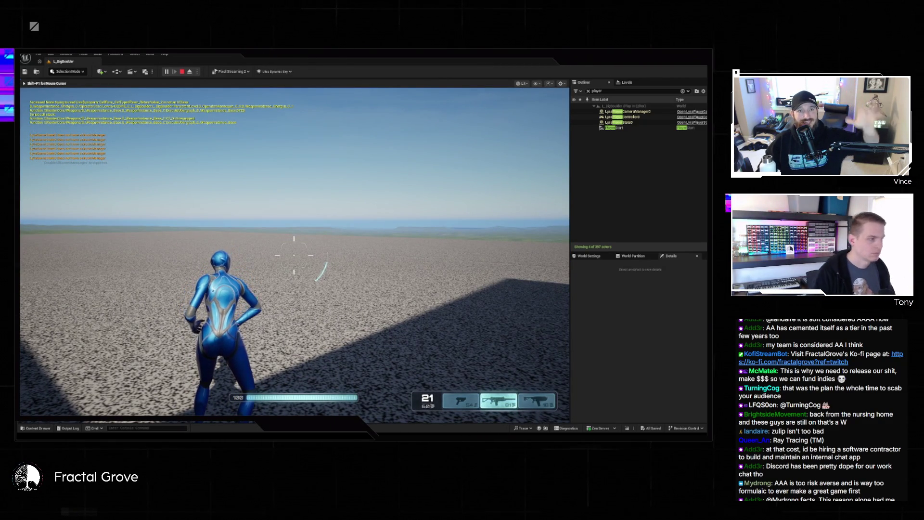
key("Escape")
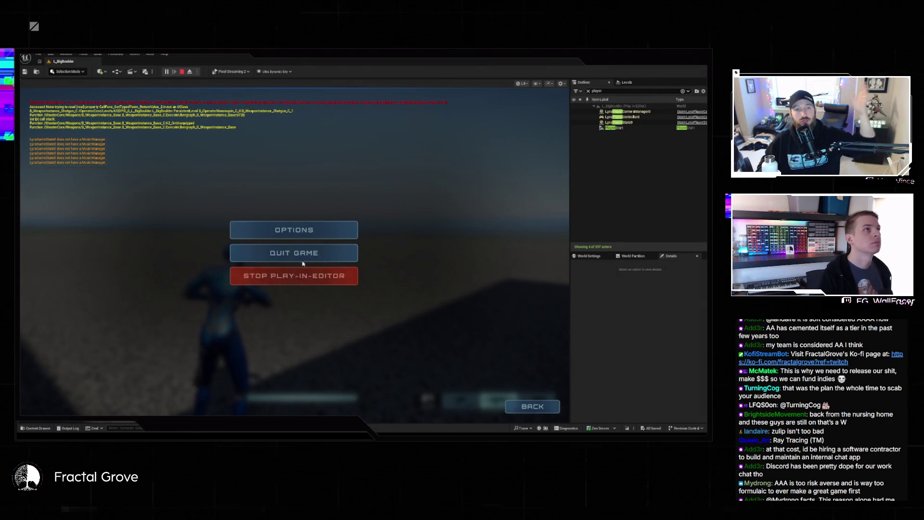
key("Escape")
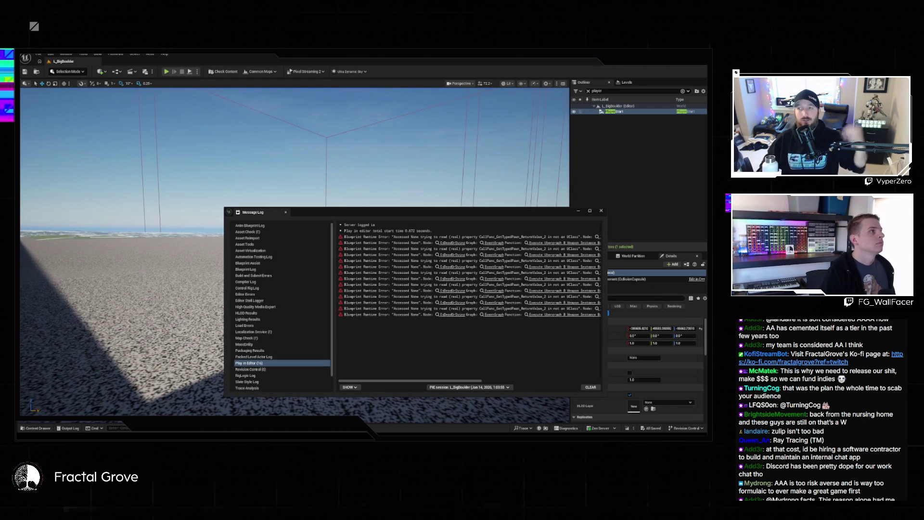